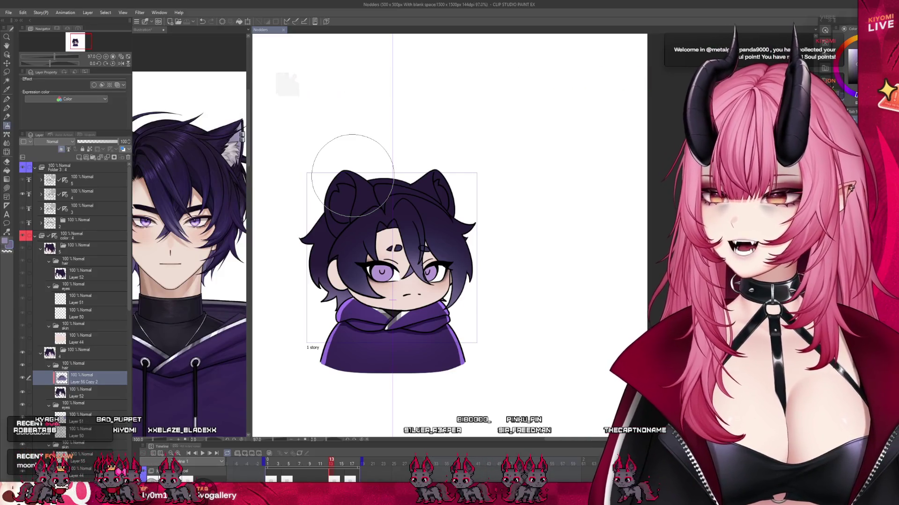
Step: Add a new layer for ear highlights and go to the frame with unshaded dark ears
scroll(364, 213, up, 2)
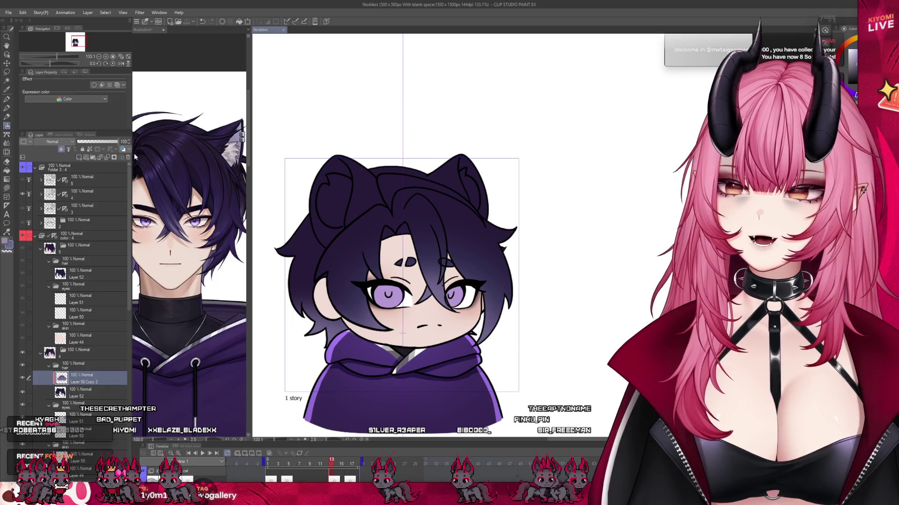
click(79, 157)
scroll(353, 131, up, 1)
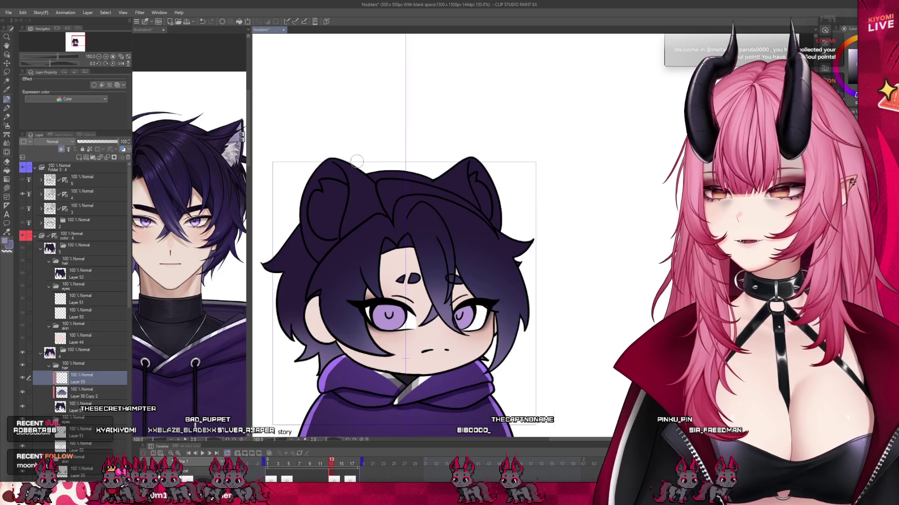
scroll(346, 160, up, 3)
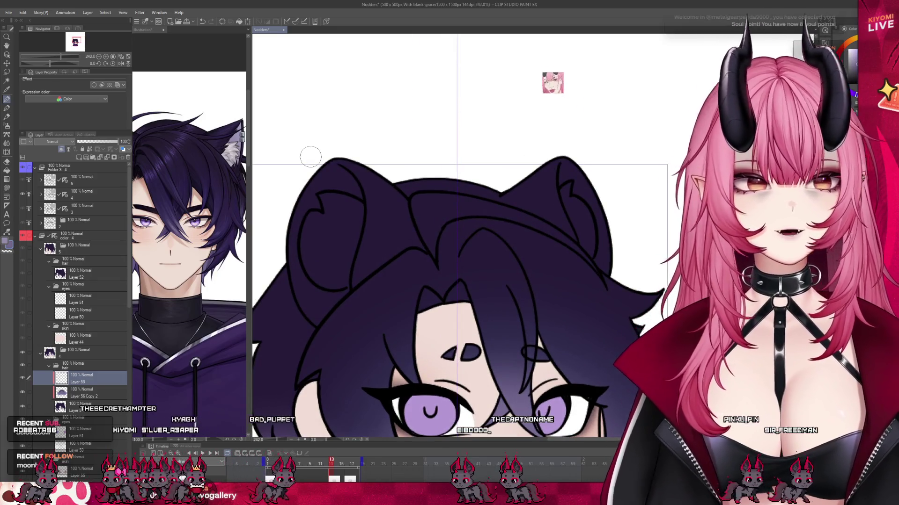
key(Left)
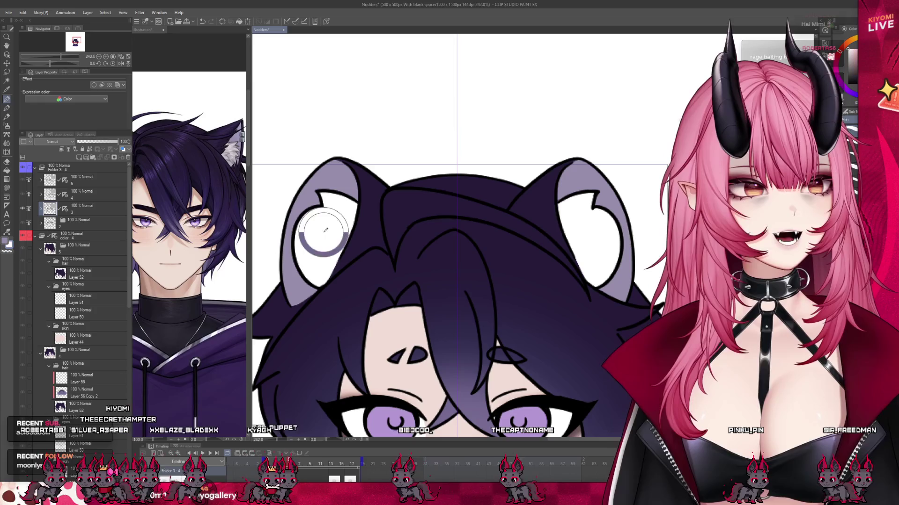
key(Right)
scroll(361, 201, up, 2)
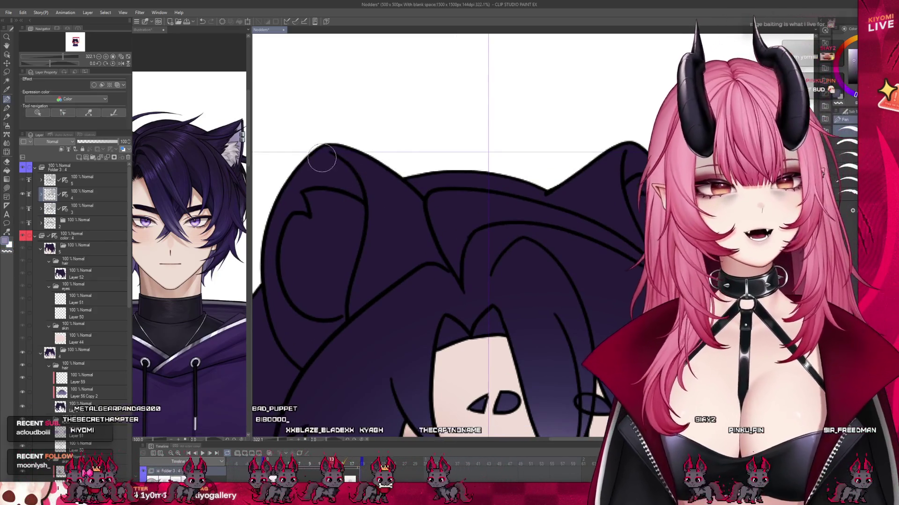
Step: On Layer 59, paint a light purple rim along the left ear's tip and outer edge
drag(321, 155, 361, 191)
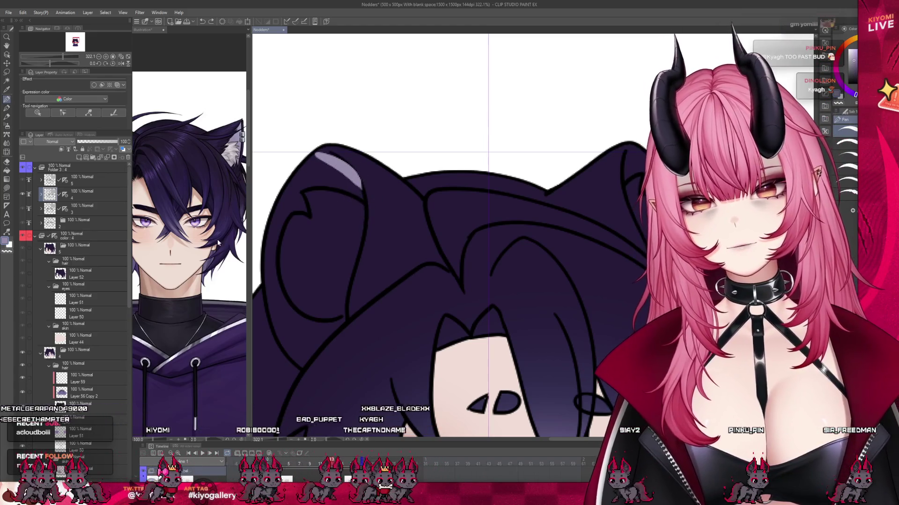
key(ctrl+z)
click(82, 378)
mouse_move(321, 154)
mouse_down()
mouse_move(360, 199)
mouse_move(305, 158)
mouse_move(361, 199)
mouse_move(292, 180)
mouse_move(306, 186)
mouse_move(286, 196)
mouse_up()
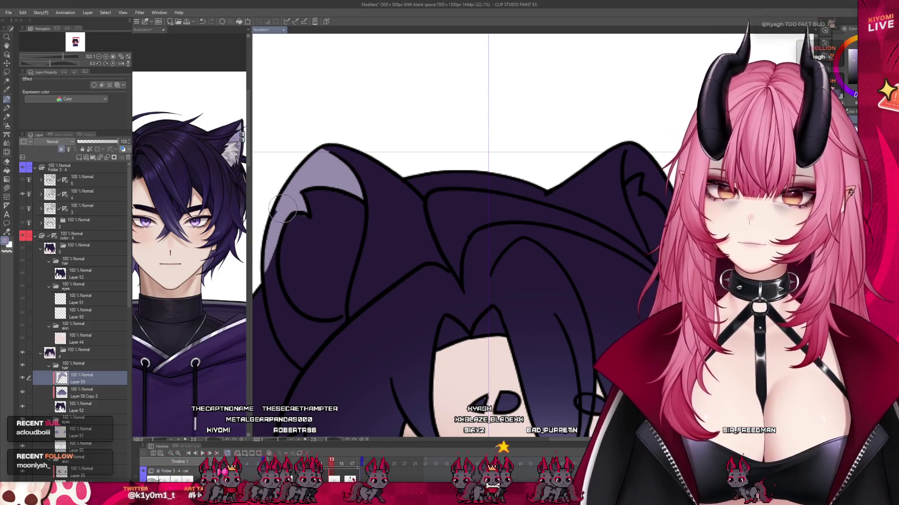
mouse_move(271, 260)
mouse_down()
mouse_move(300, 359)
mouse_move(348, 316)
mouse_up()
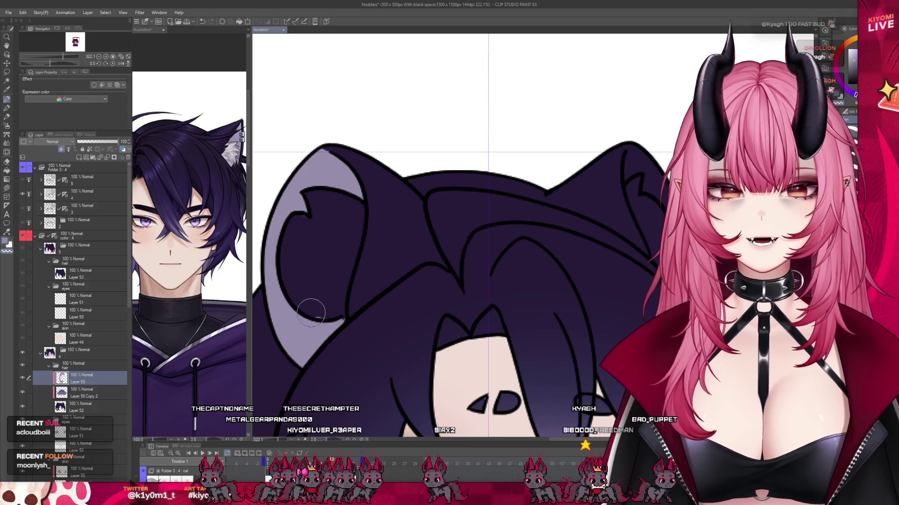
Step: Fill the inside of the left ear with white and tidy its lower edge
mouse_move(325, 225)
mouse_down()
mouse_move(304, 219)
mouse_move(289, 266)
mouse_up()
mouse_move(295, 216)
mouse_down()
mouse_move(283, 276)
mouse_move(293, 311)
mouse_move(345, 318)
mouse_up()
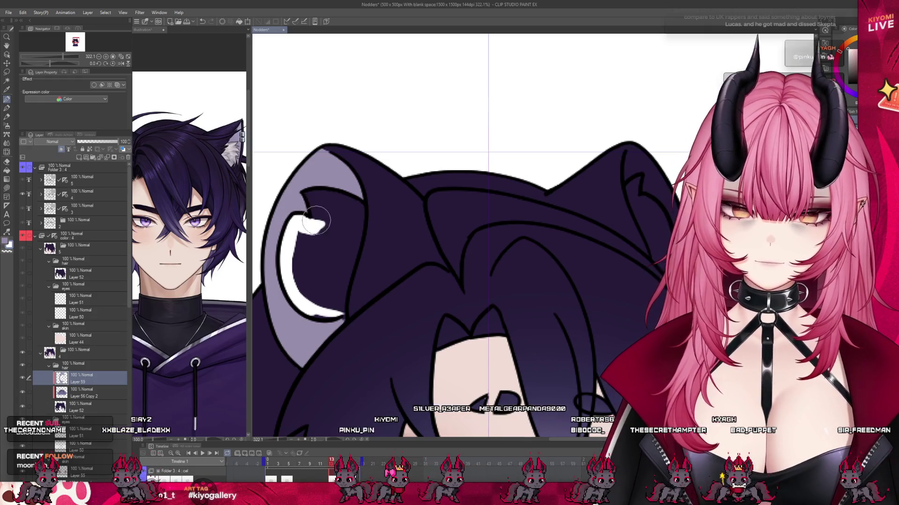
mouse_move(360, 212)
mouse_down()
mouse_move(346, 282)
mouse_move(297, 248)
mouse_move(351, 213)
mouse_move(365, 226)
mouse_up()
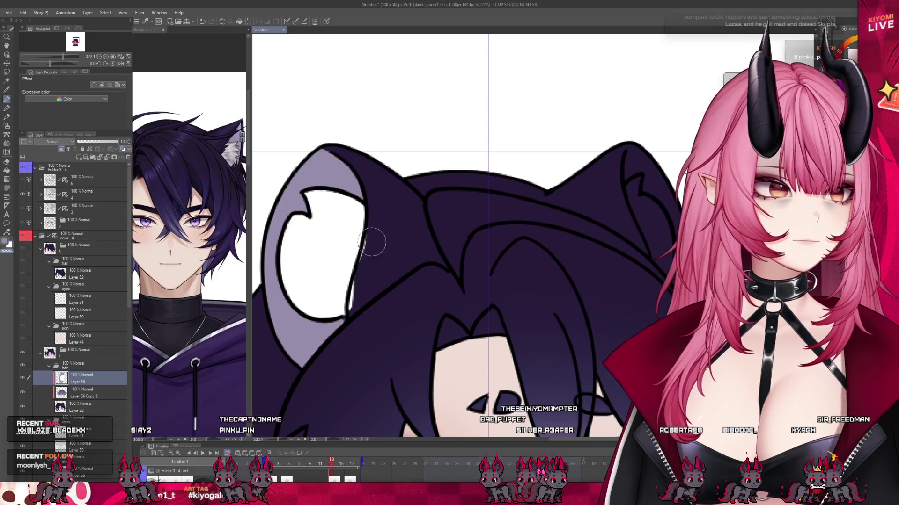
drag(358, 307, 361, 271)
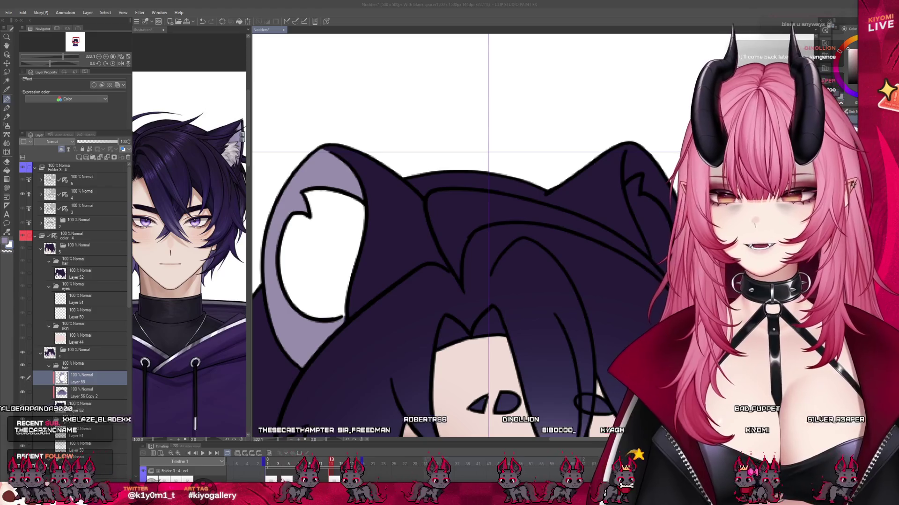
Step: Paint a light purple rim from the right ear's tip down its edge, and white inside it
scroll(468, 234, down, 3)
scroll(468, 234, up, 4)
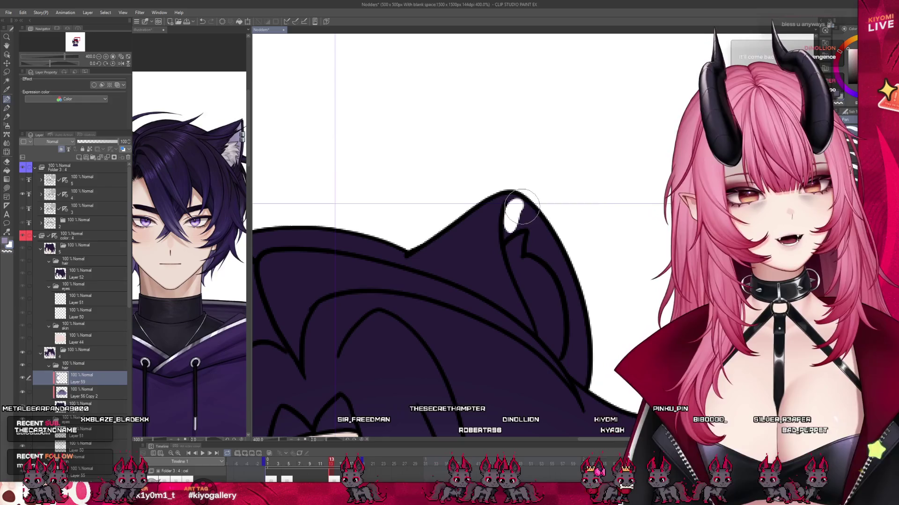
mouse_move(514, 198)
mouse_down()
mouse_move(505, 236)
mouse_move(524, 223)
mouse_up()
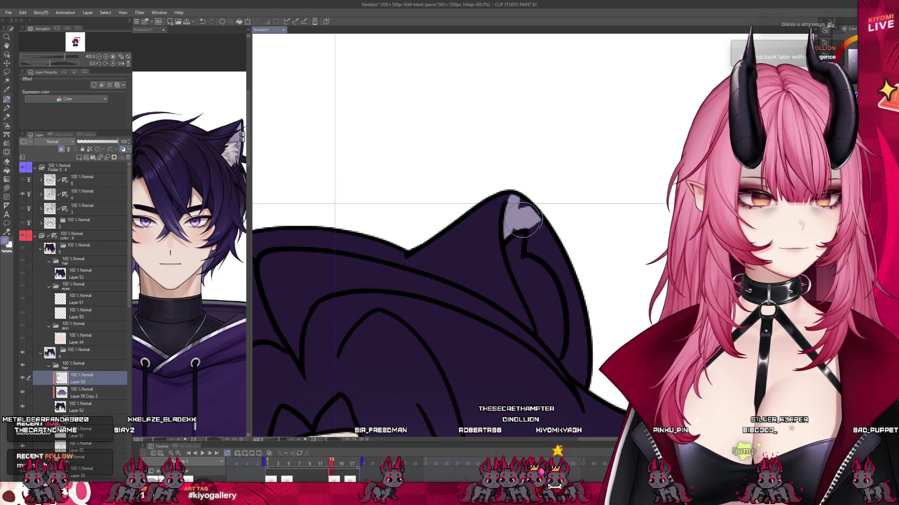
drag(557, 266, 572, 361)
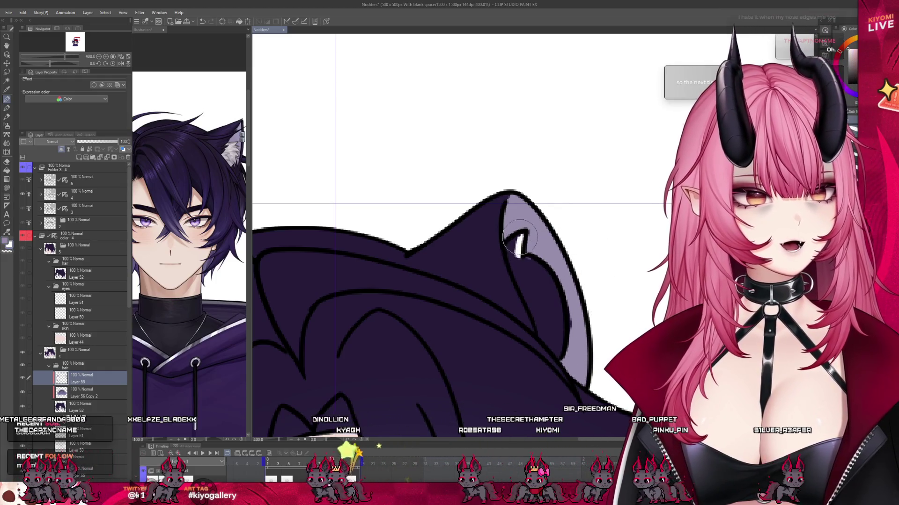
mouse_move(519, 239)
mouse_down()
mouse_move(517, 295)
mouse_move(545, 328)
mouse_move(524, 262)
mouse_up()
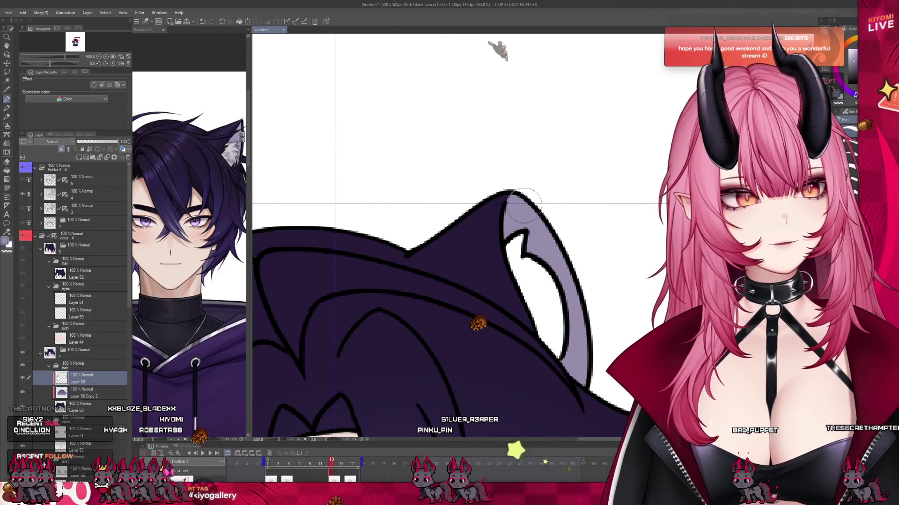
scroll(430, 165, down, 2)
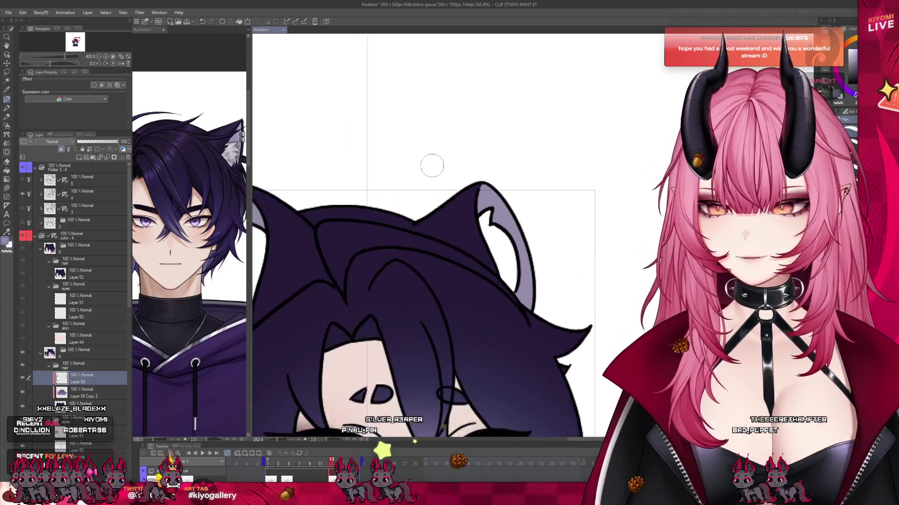
Step: Jump to frame 5 and widen the canvas area beside the reference image
scroll(430, 165, down, 5)
scroll(428, 304, up, 2)
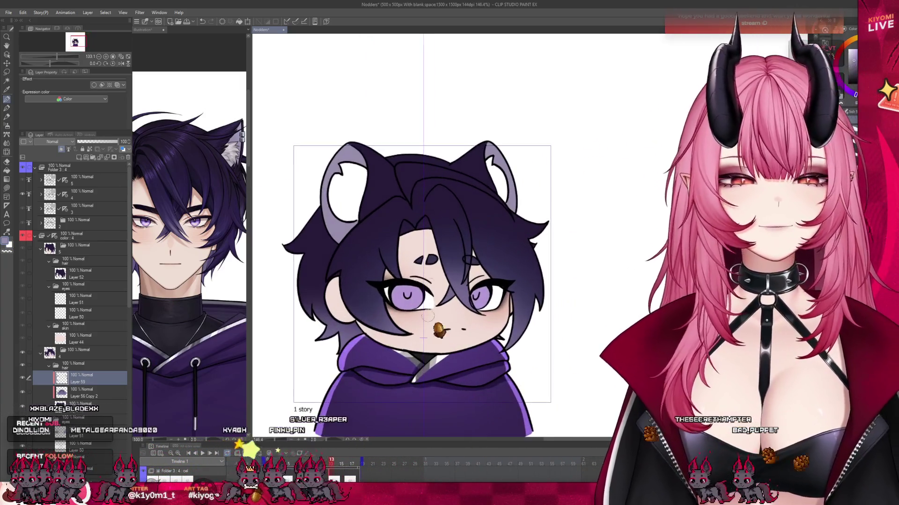
drag(331, 467, 278, 468)
scroll(304, 335, down, 3)
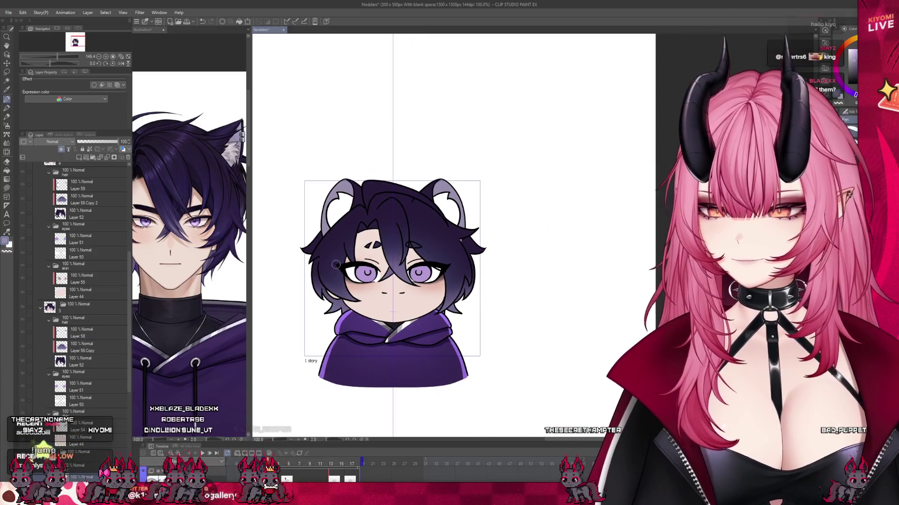
scroll(328, 236, up, 3)
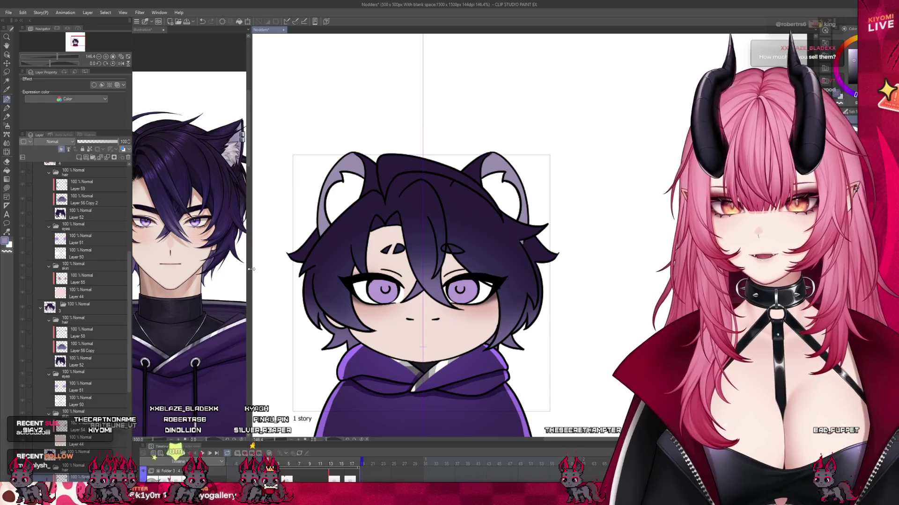
drag(251, 270, 190, 269)
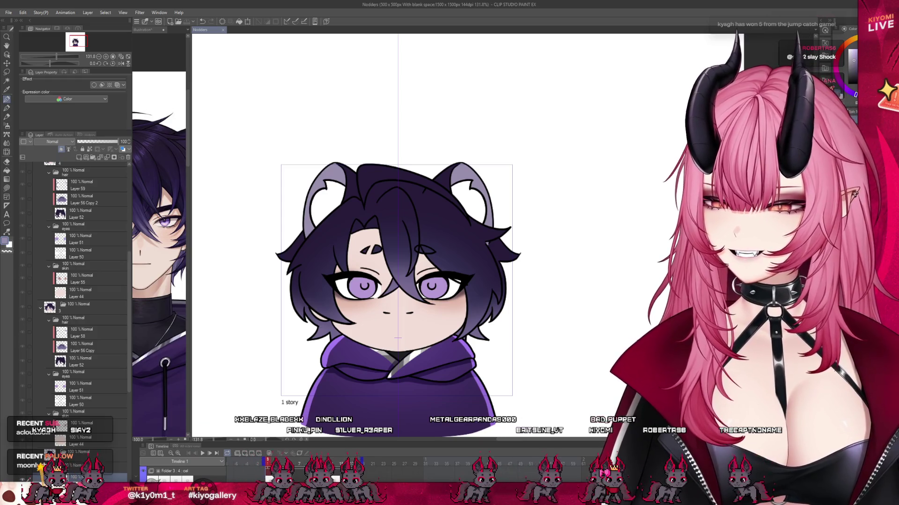
Step: Show a different frame of the nod animation on the canvas
scroll(326, 183, down, 2)
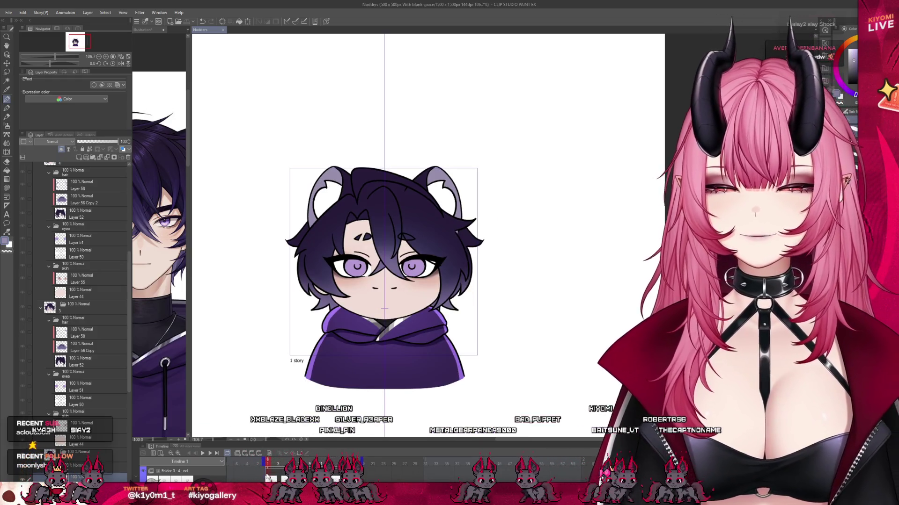
drag(274, 463, 268, 463)
click(272, 471)
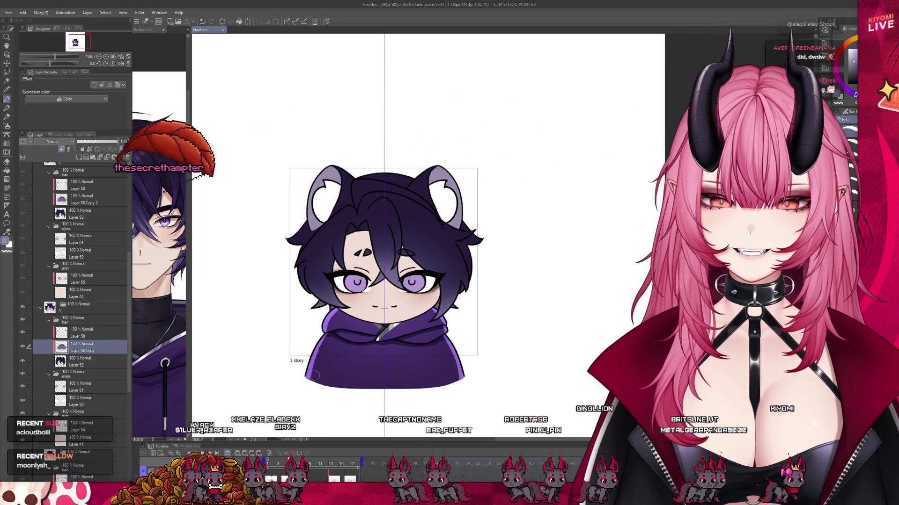
Step: Step to another frame, select Layer 57 in the hair folder and paint a stroke over the hair
click(93, 333)
scroll(446, 212, up, 4)
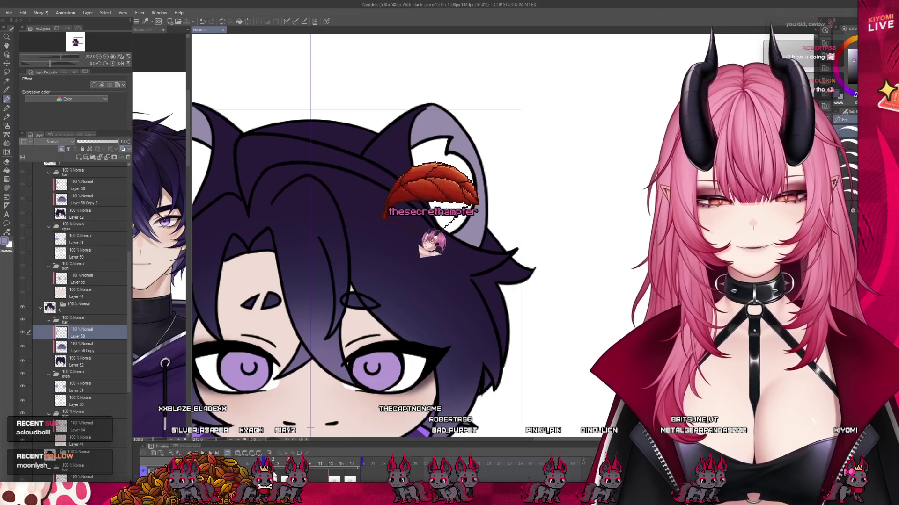
key(Left)
scroll(338, 397, down, 4)
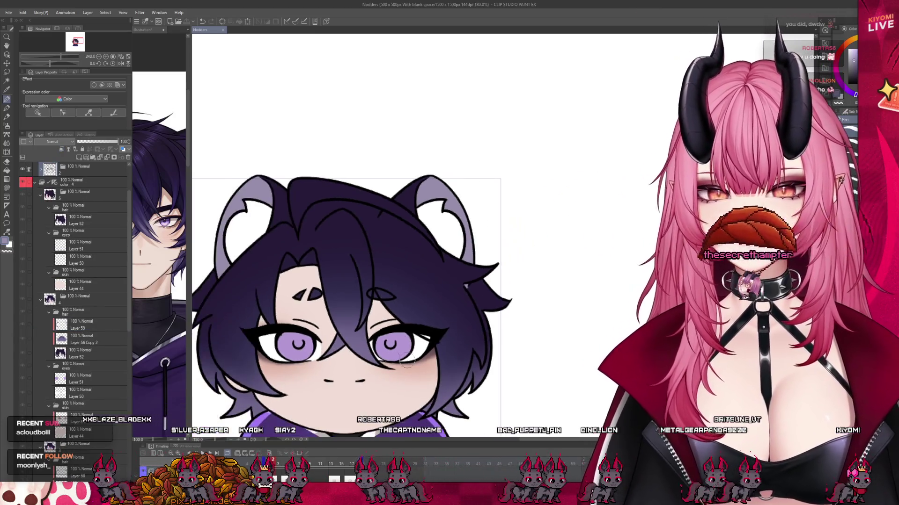
scroll(80, 328, down, 5)
click(80, 413)
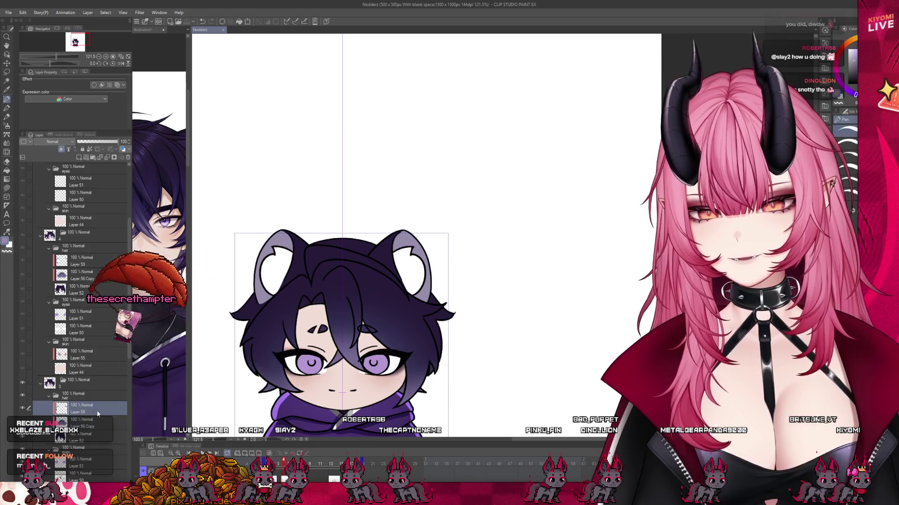
scroll(87, 435, down, 2)
click(92, 463)
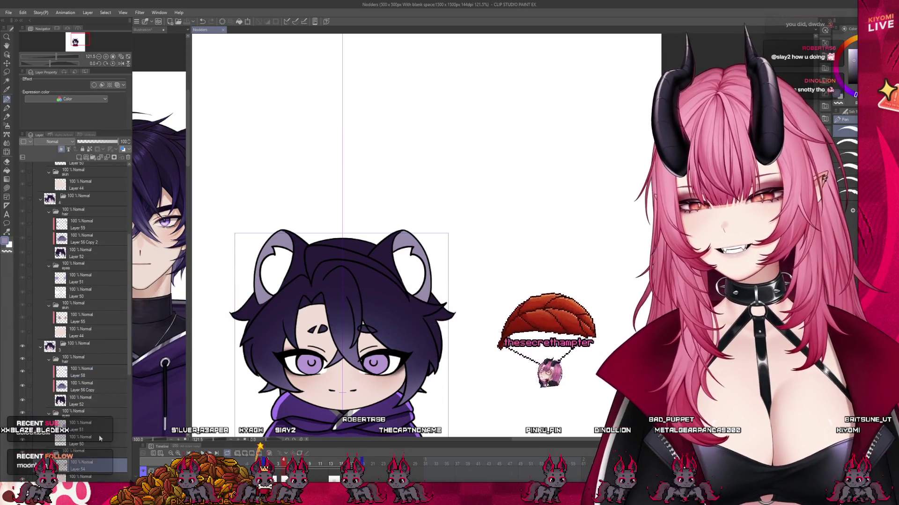
scroll(98, 445, down, 3)
click(92, 464)
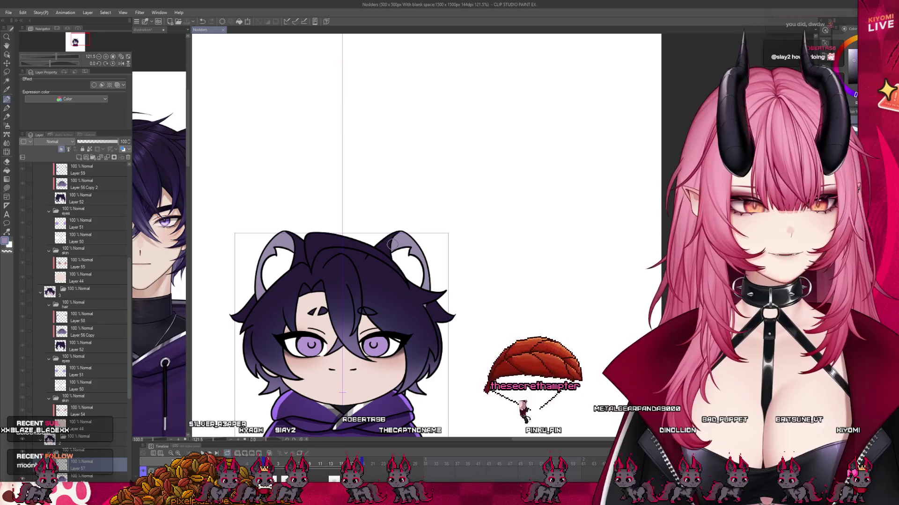
drag(422, 298, 438, 308)
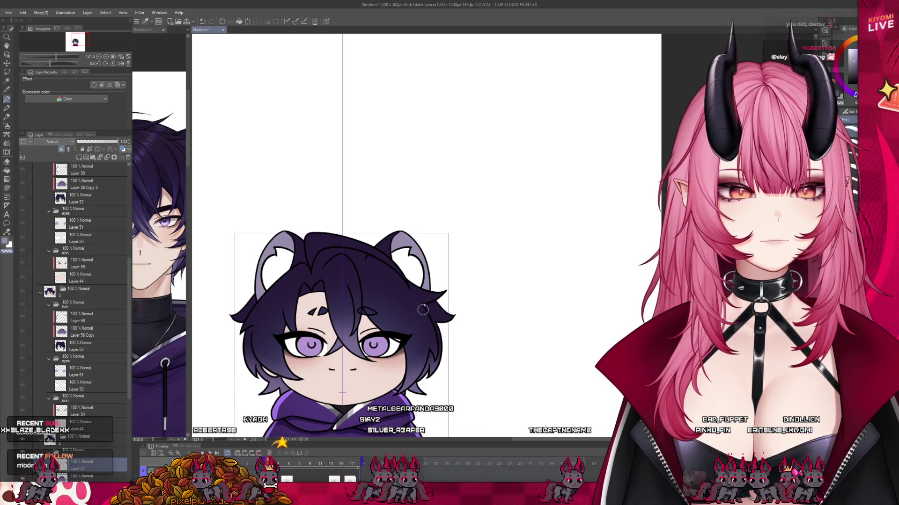
Step: Select a hair-folder layer and drag the divider to widen the reference character view
scroll(457, 279, down, 3)
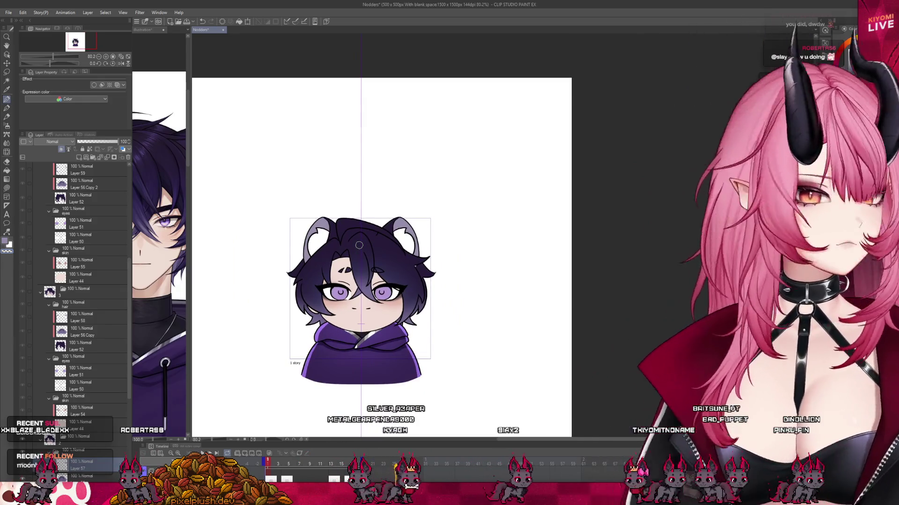
scroll(366, 264, up, 3)
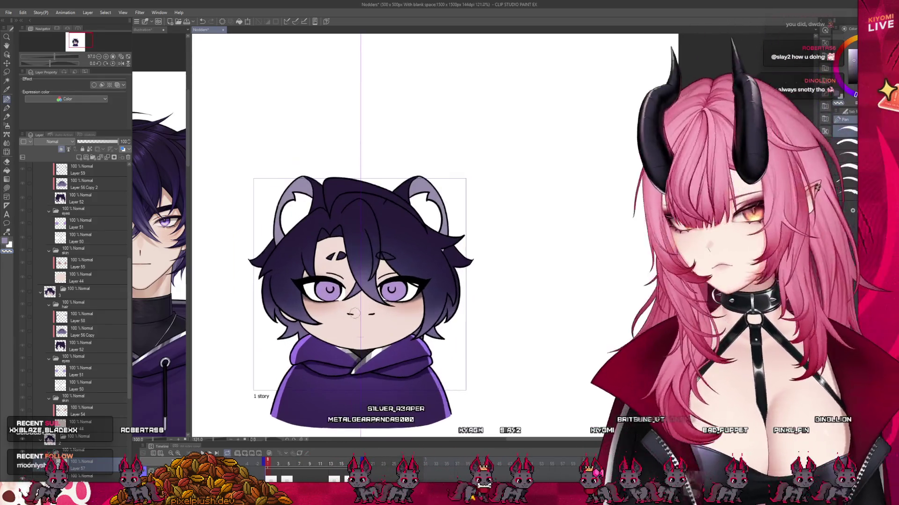
scroll(86, 358, down, 3)
scroll(86, 358, down, 2)
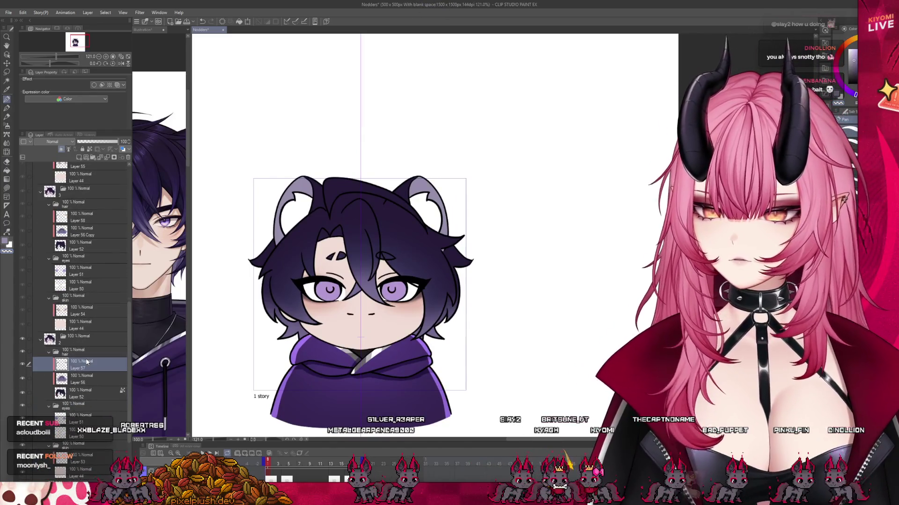
click(87, 418)
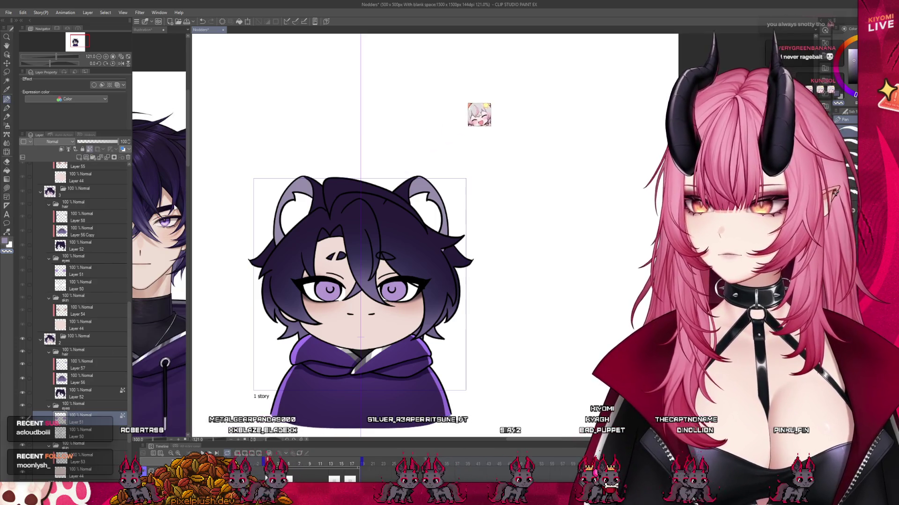
drag(187, 211, 237, 211)
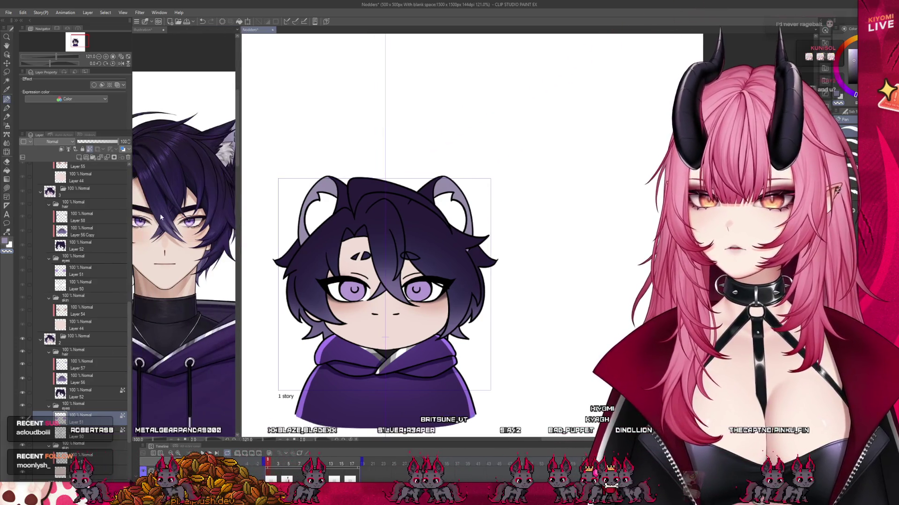
Step: Sample the reference eye's purple and switch to a smaller soft airbrush
scroll(189, 208, up, 5)
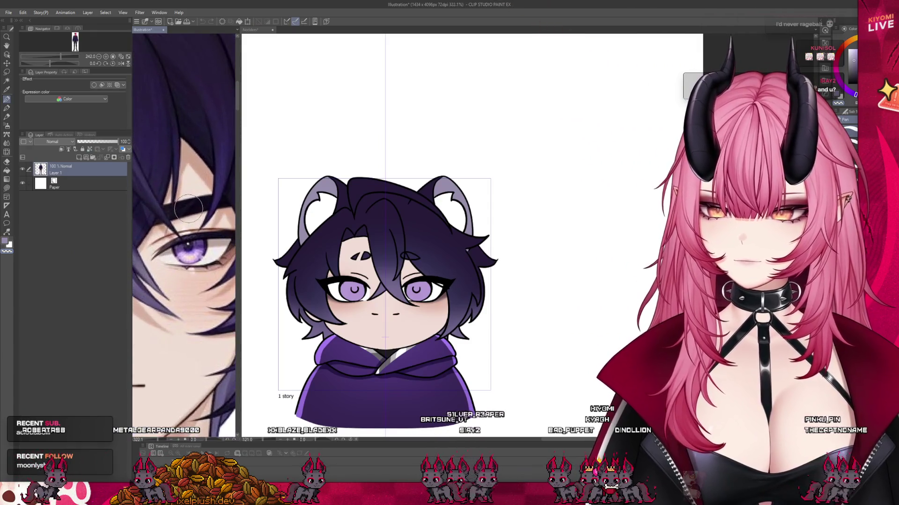
scroll(189, 208, up, 1)
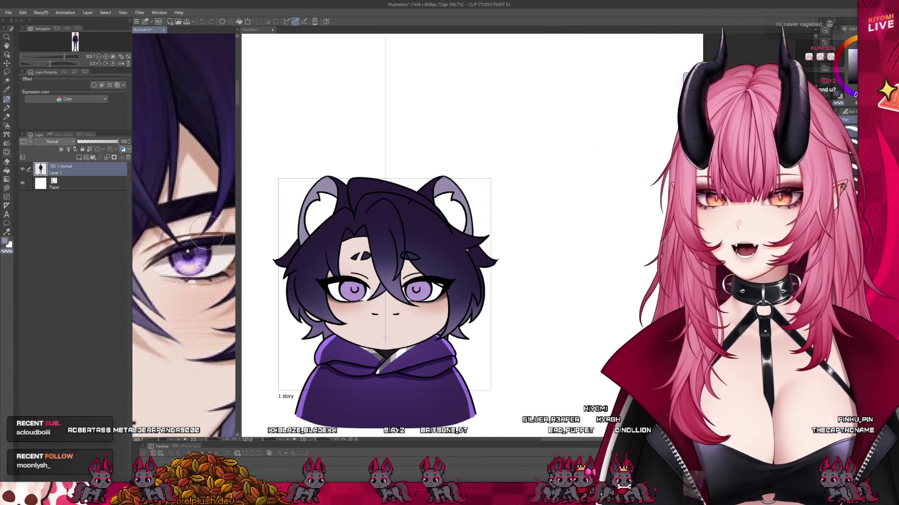
alt+click(205, 256)
scroll(397, 305, up, 1)
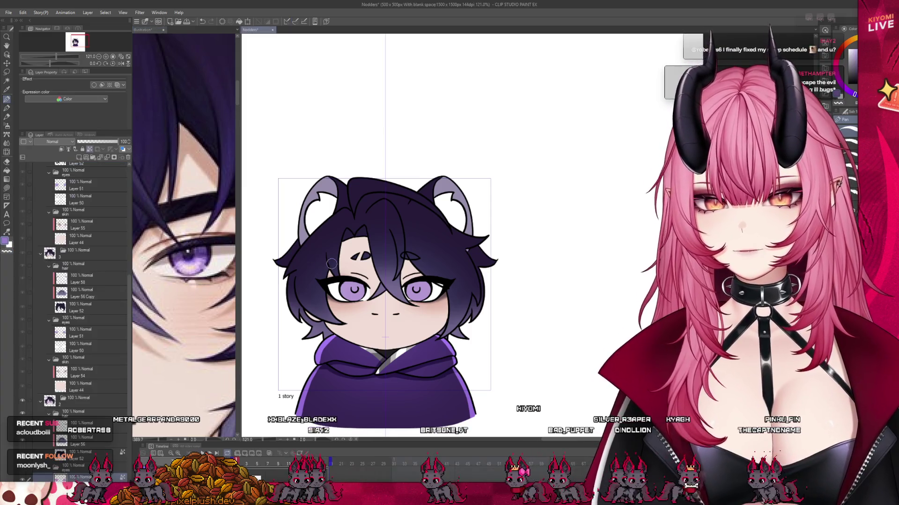
click(6, 125)
scroll(359, 275, up, 3)
key(bracketleft)
key(bracketleft)
key(bracketleft)
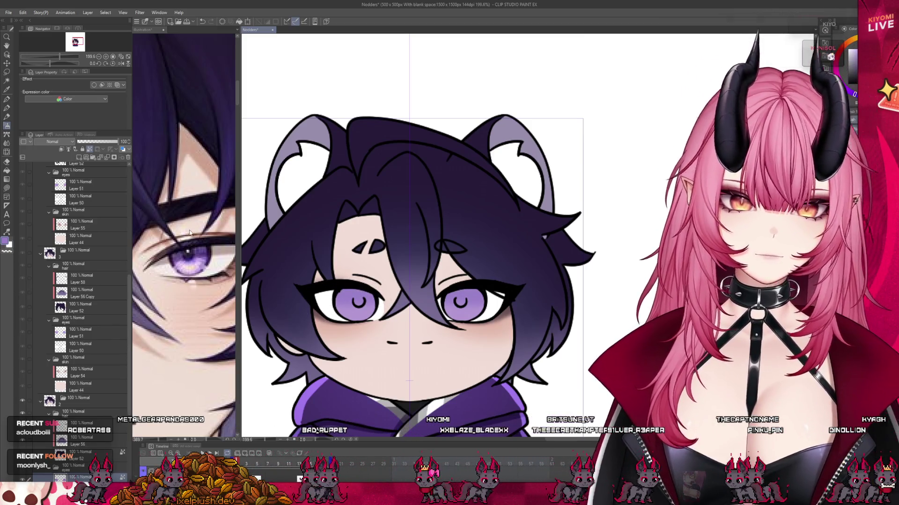
Step: Airbrush soft purple shading over the chibi's irises, comparing against the reference illustration
click(206, 257)
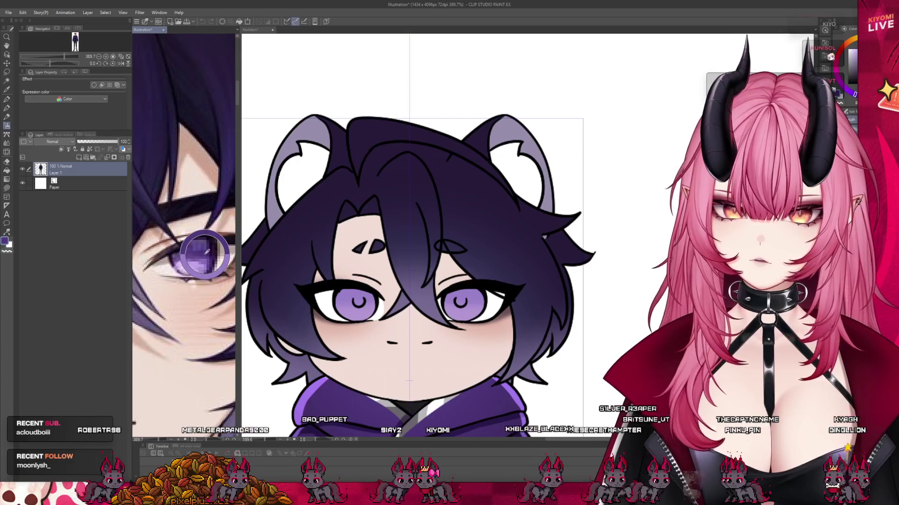
click(360, 287)
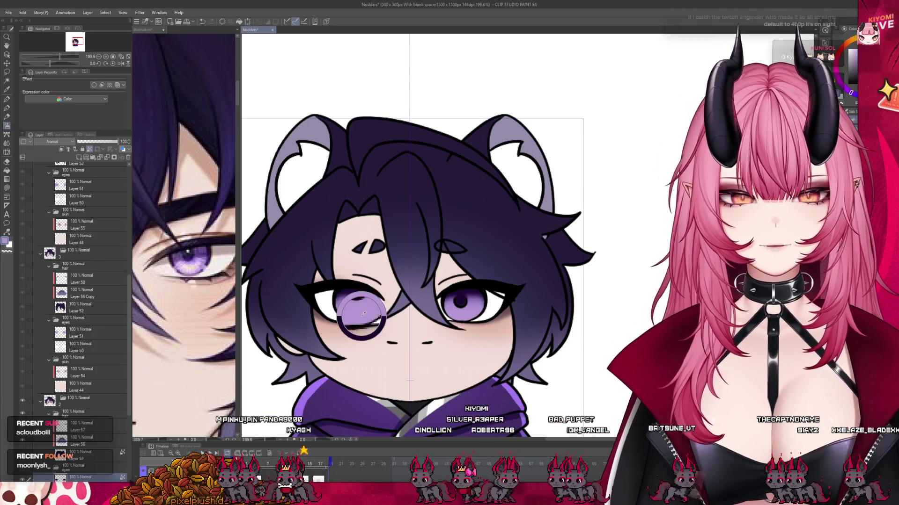
click(192, 265)
click(351, 314)
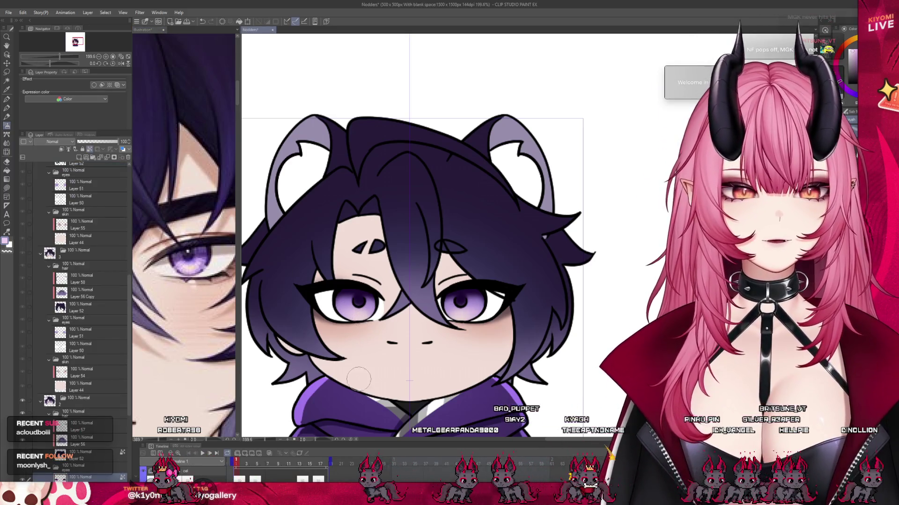
key(ctrl+alt+0)
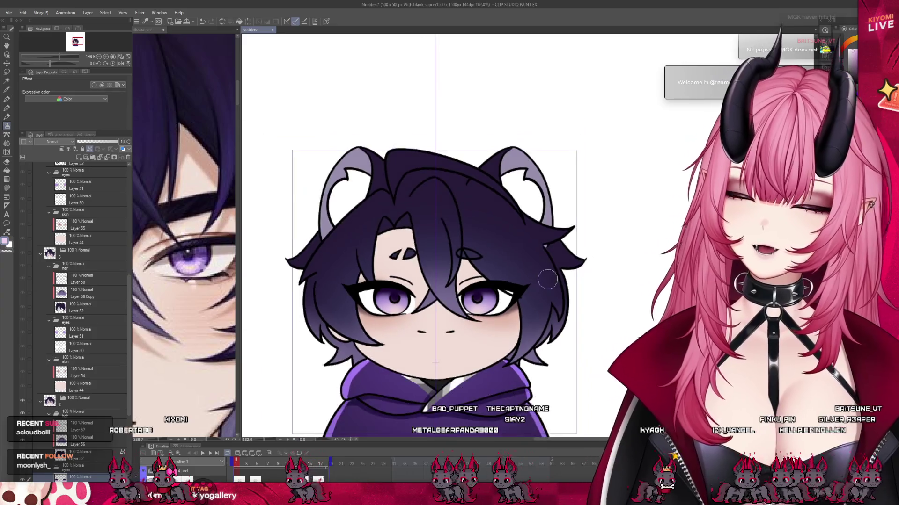
Step: Sample a dark purple from the reference illustration and carry it back to the Nodders canvas
scroll(436, 258, up, 3)
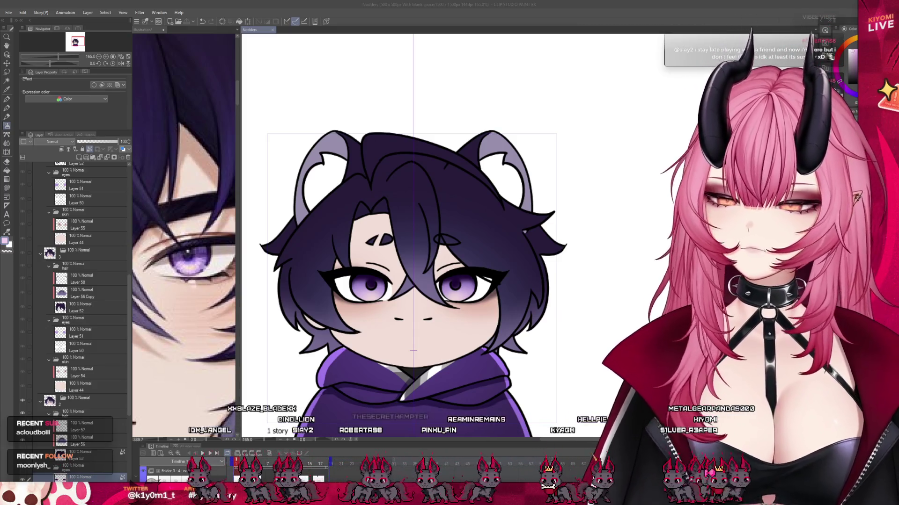
scroll(556, 339, up, 1)
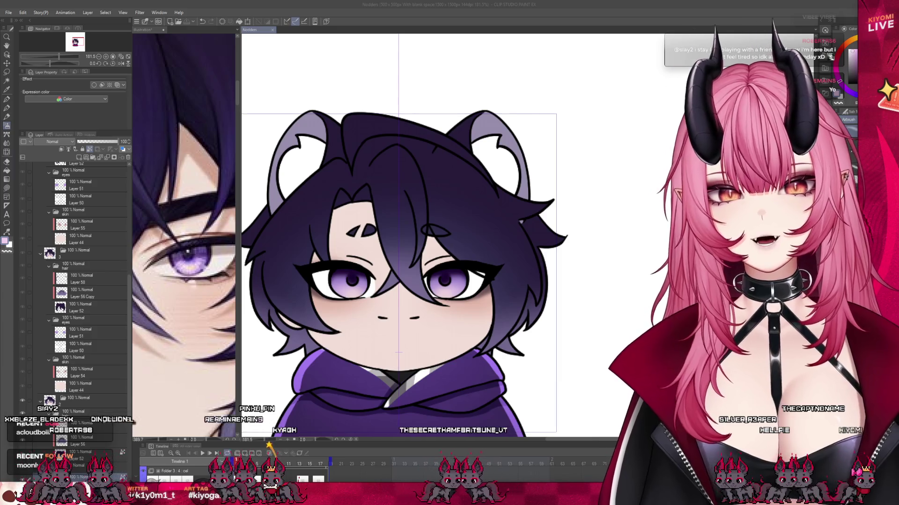
scroll(399, 234, down, 2)
scroll(358, 254, up, 3)
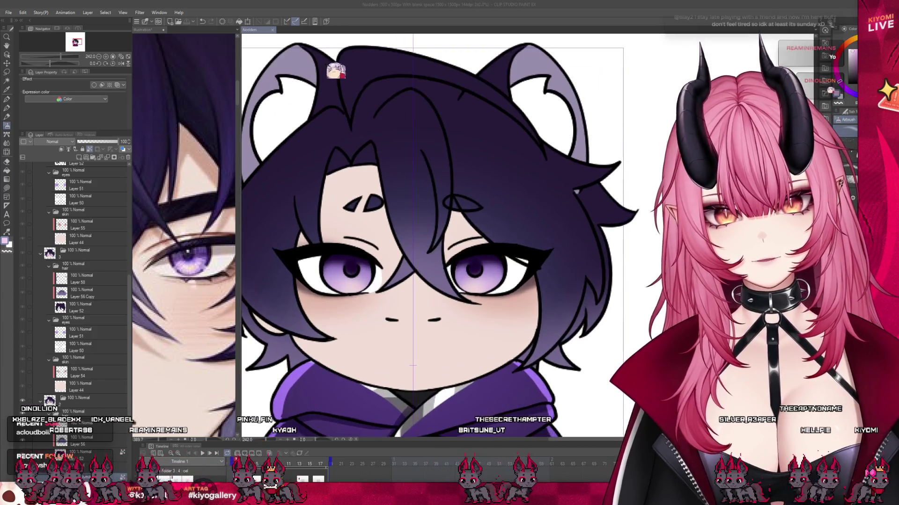
click(187, 257)
alt+click(188, 257)
click(370, 274)
scroll(370, 274, up, 2)
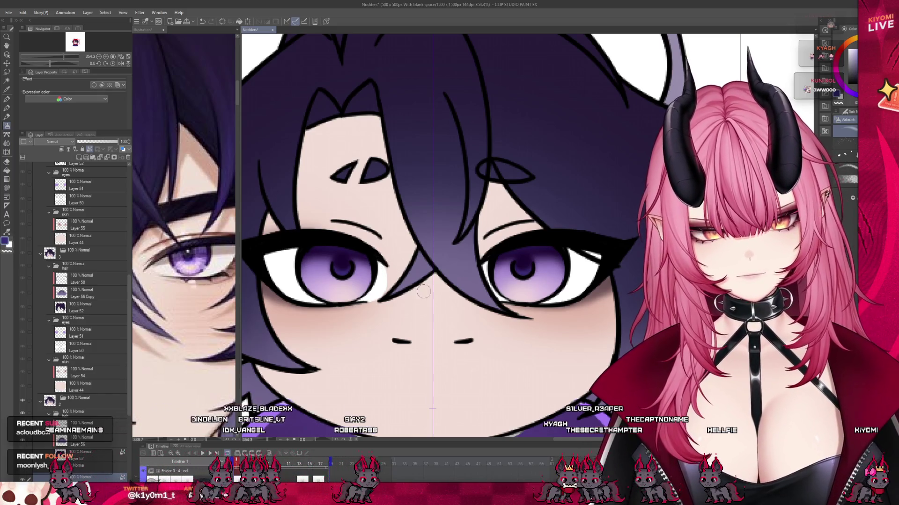
click(213, 251)
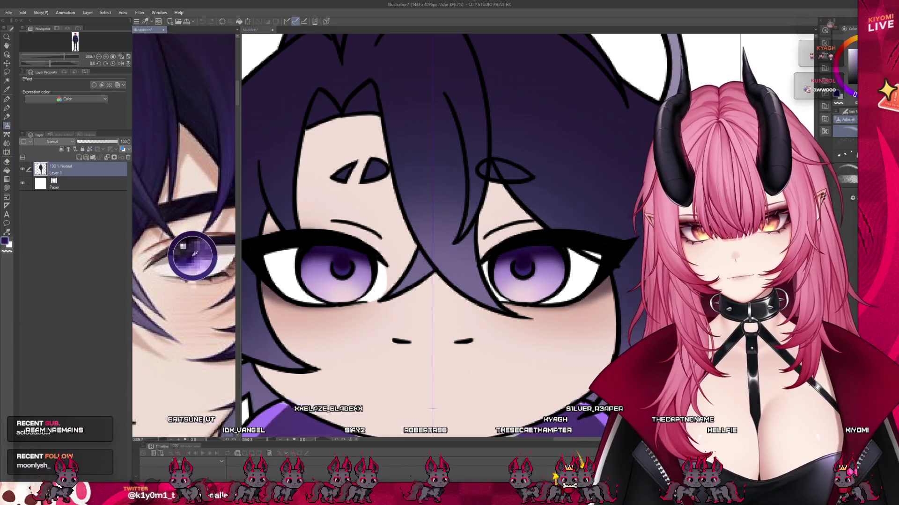
Step: Sample the chibi's light iris purple, near-black lashes, iris-edge purple and navy pupil
click(342, 262)
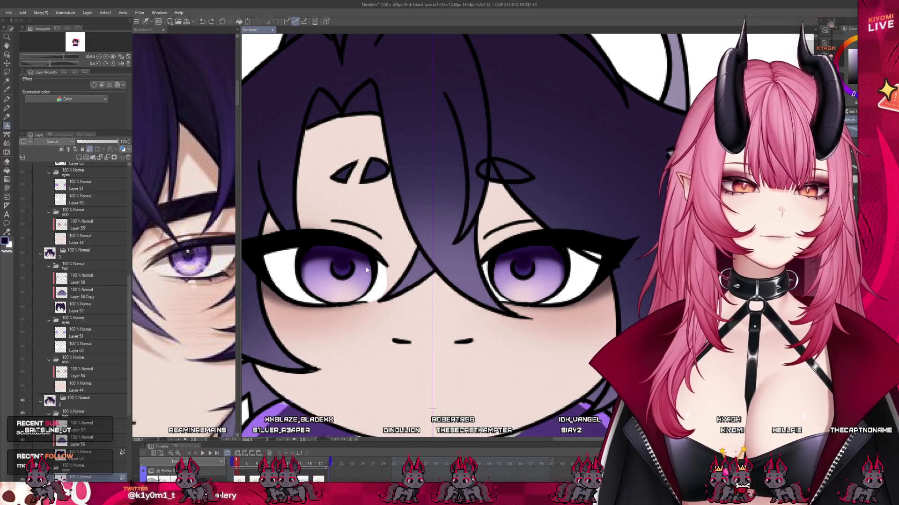
alt+click(309, 270)
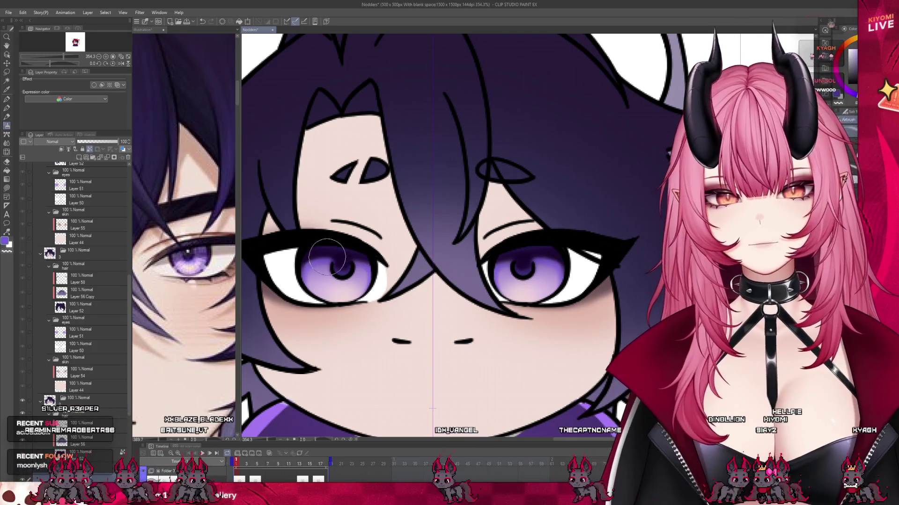
alt+click(527, 237)
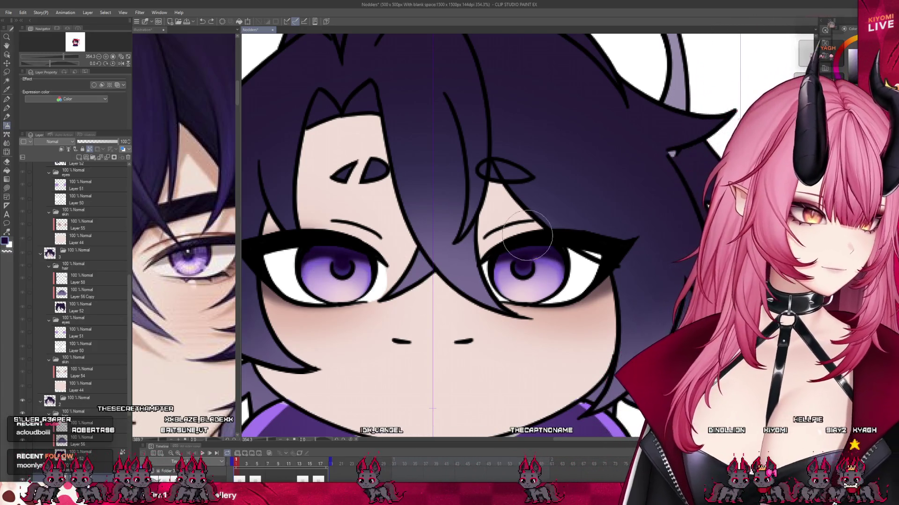
alt+click(310, 287)
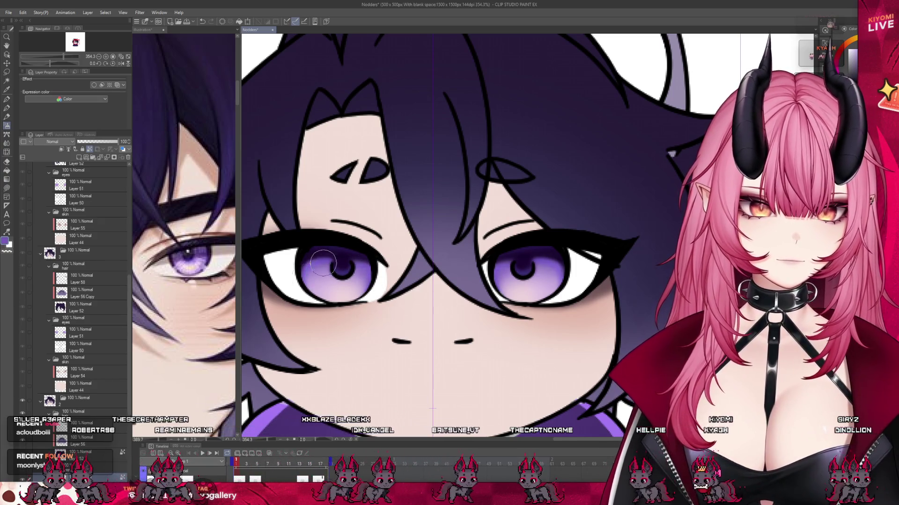
alt+click(349, 261)
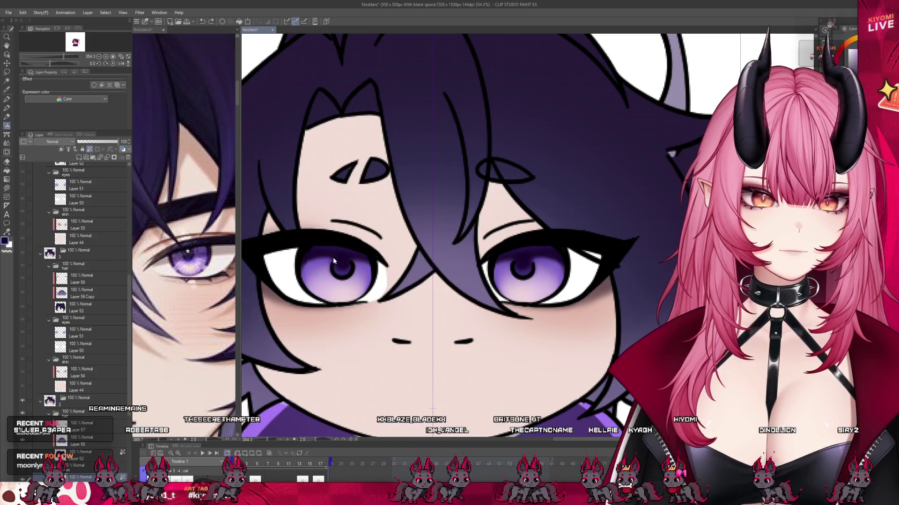
Step: Scrub through the nod animation and settle on frame 2
scroll(400, 243, down, 2)
scroll(400, 243, down, 3)
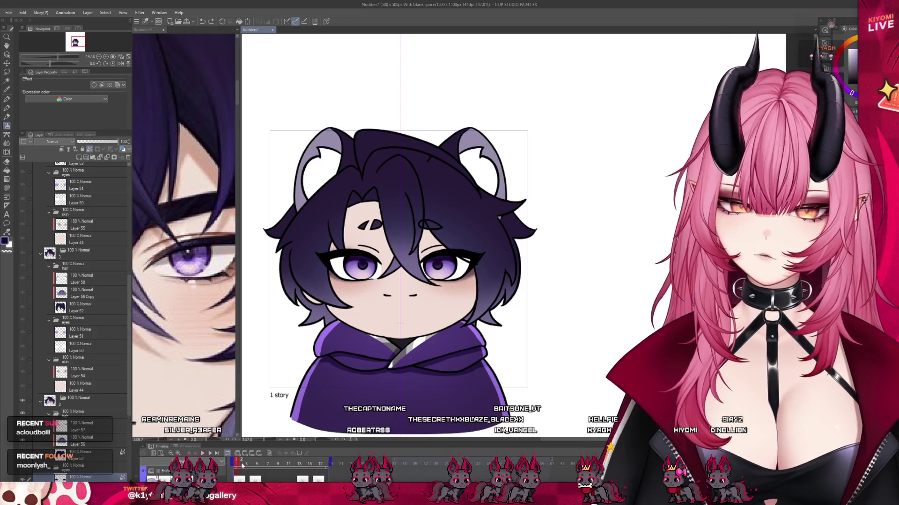
mouse_move(291, 462)
mouse_down()
mouse_move(241, 463)
mouse_move(319, 463)
mouse_move(297, 467)
mouse_move(302, 457)
mouse_move(277, 455)
mouse_move(242, 462)
mouse_up()
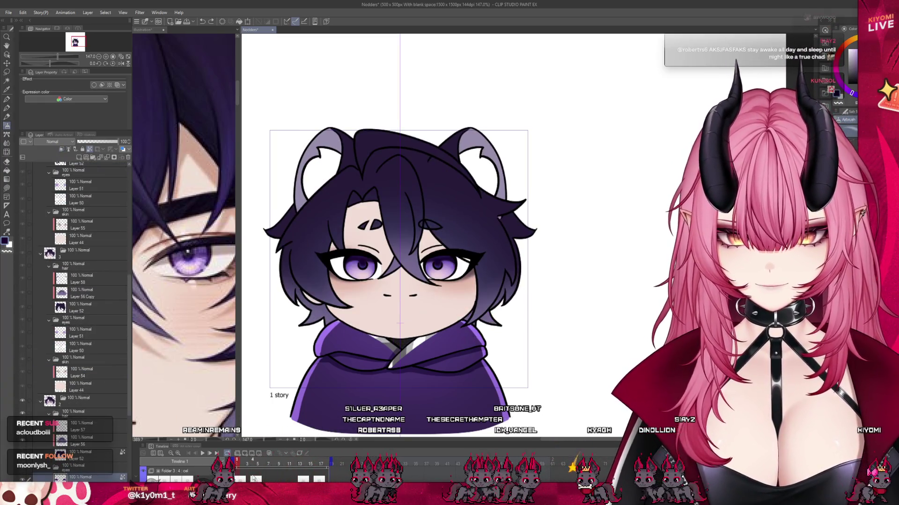
scroll(364, 228, up, 5)
scroll(364, 228, up, 2)
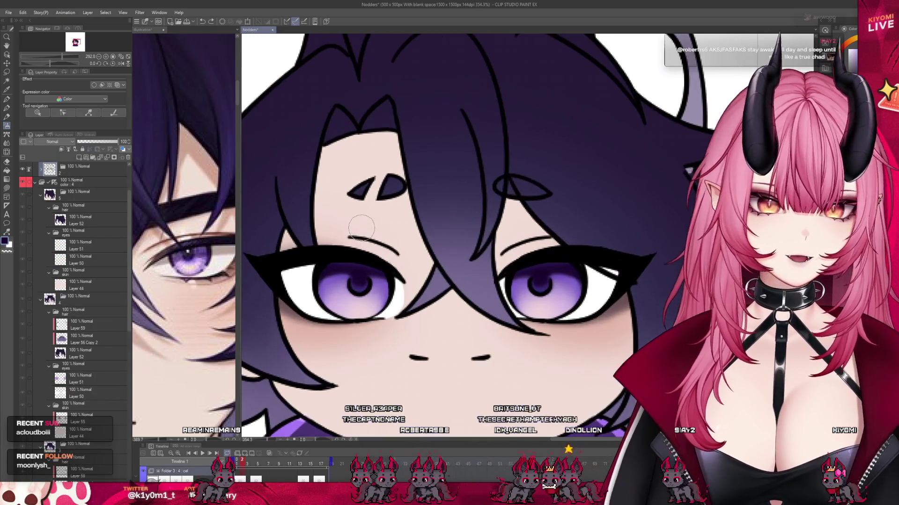
scroll(372, 257, up, 1)
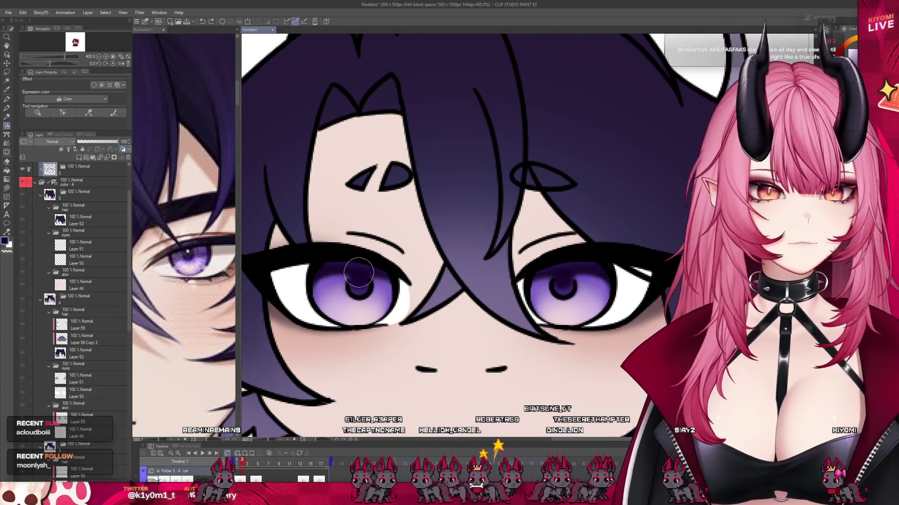
scroll(358, 273, up, 2)
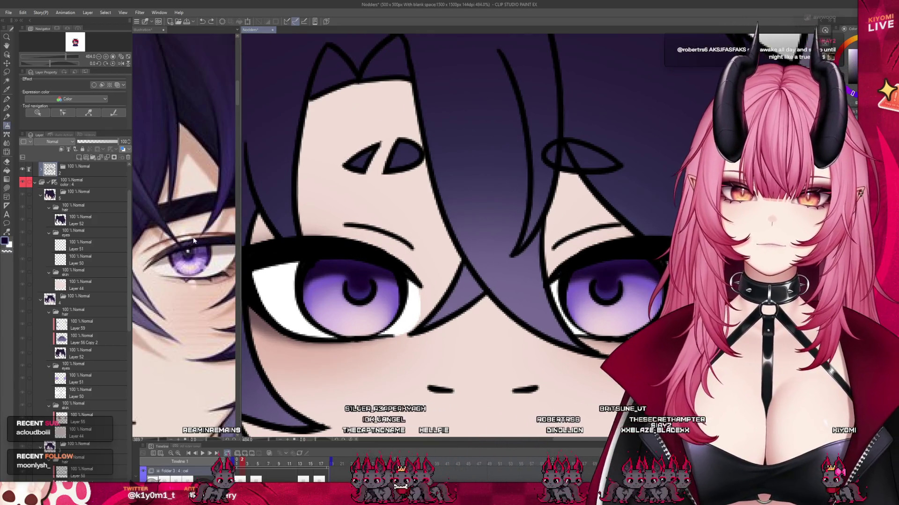
click(189, 250)
click(368, 270)
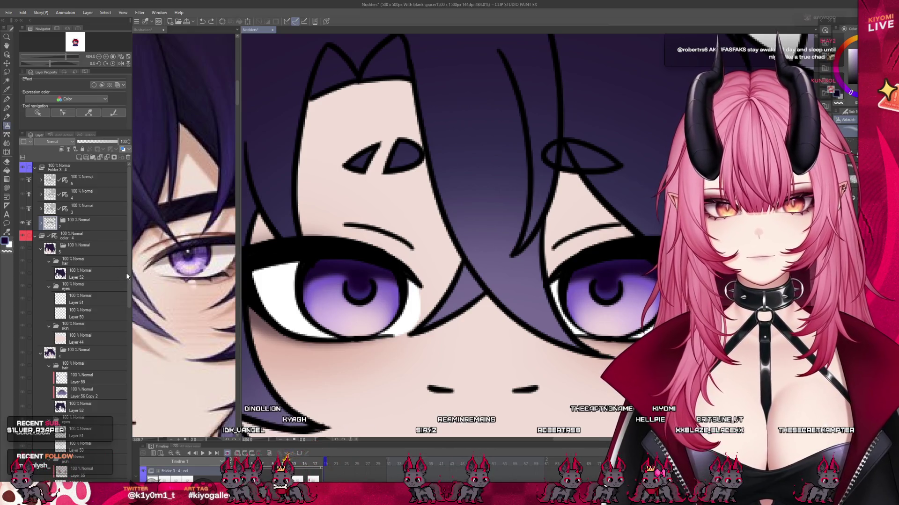
click(24, 223)
click(25, 223)
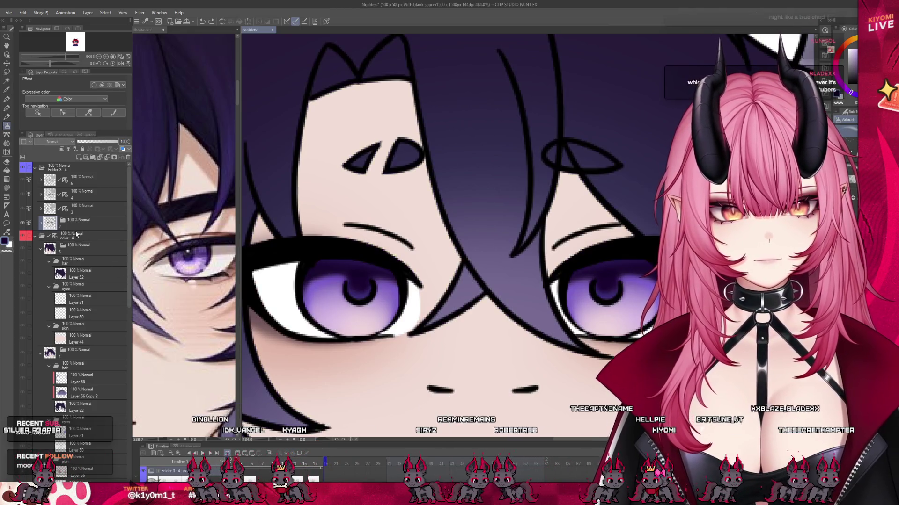
mouse_move(125, 261)
mouse_down()
mouse_move(133, 277)
mouse_move(128, 422)
mouse_move(95, 375)
mouse_up()
scroll(133, 277, down, 1)
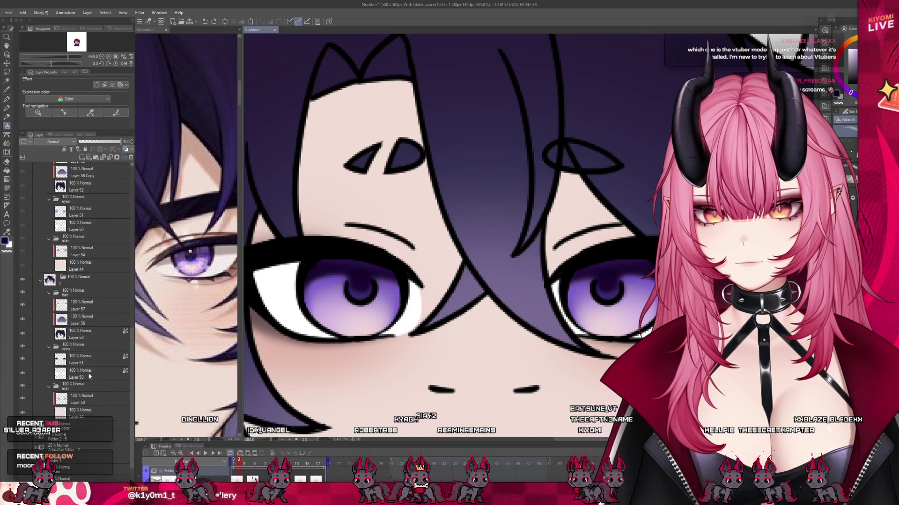
click(93, 373)
click(91, 363)
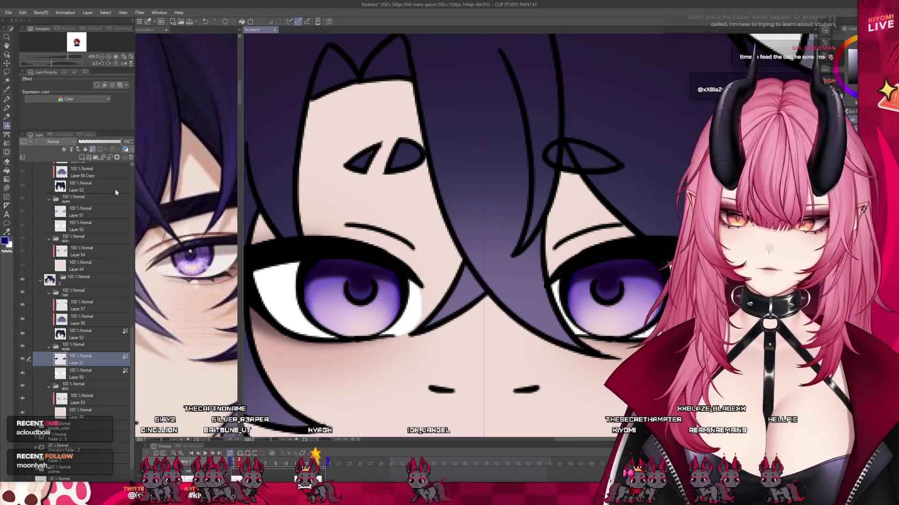
click(81, 158)
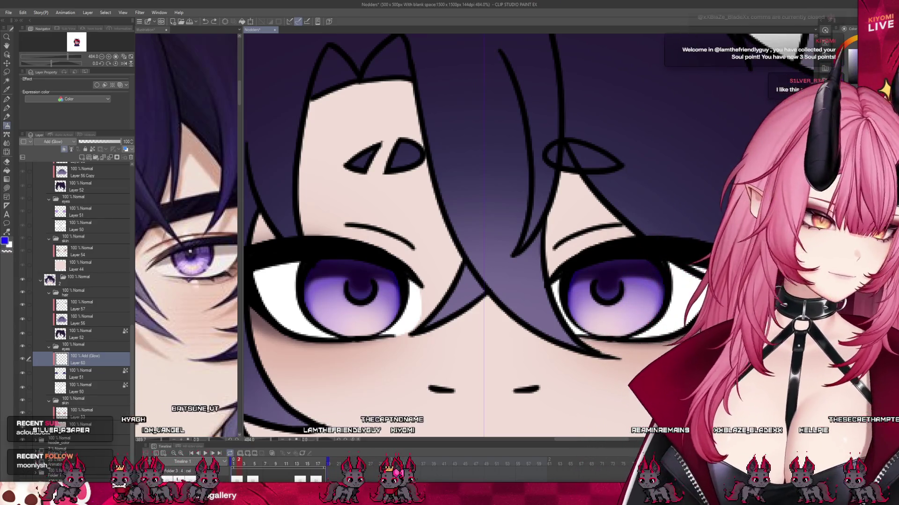
Step: Dab a bright glowing highlight into the top of the left pupil, mirrored by symmetry
click(359, 270)
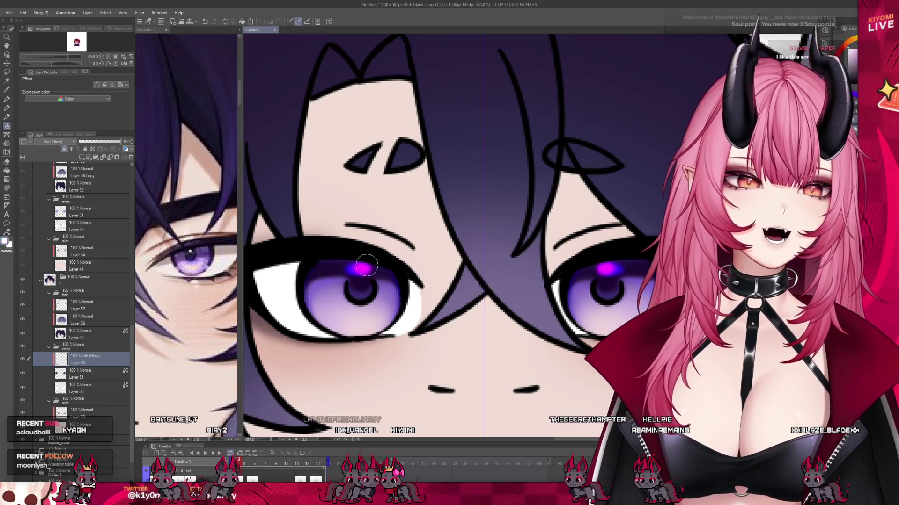
drag(357, 268, 364, 269)
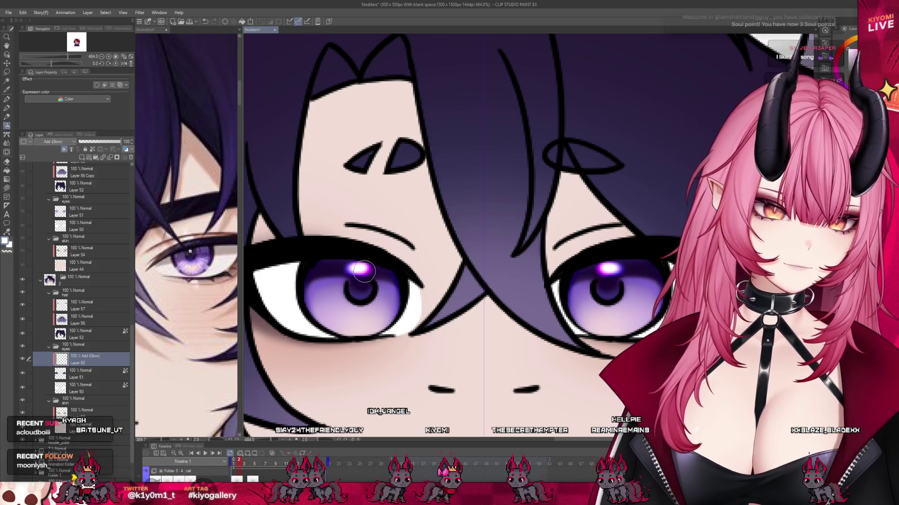
scroll(364, 270, down, 1)
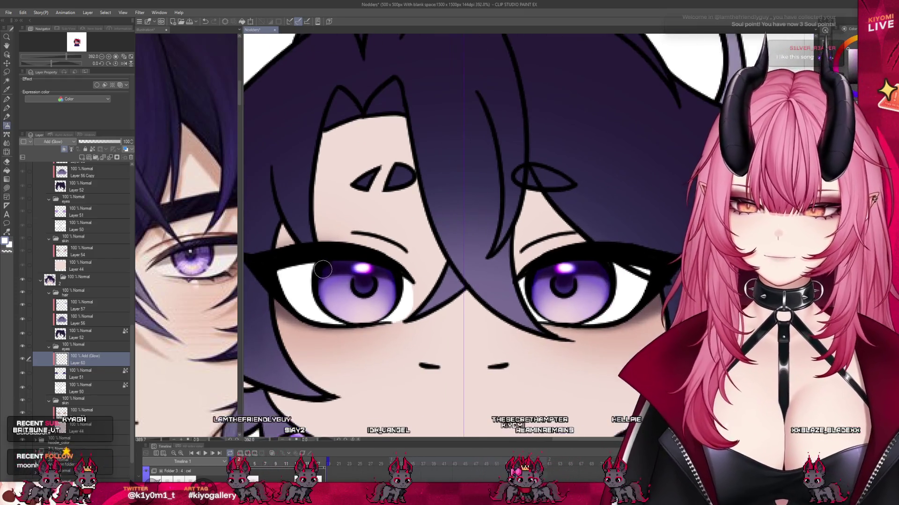
scroll(322, 269, down, 3)
scroll(330, 267, down, 1)
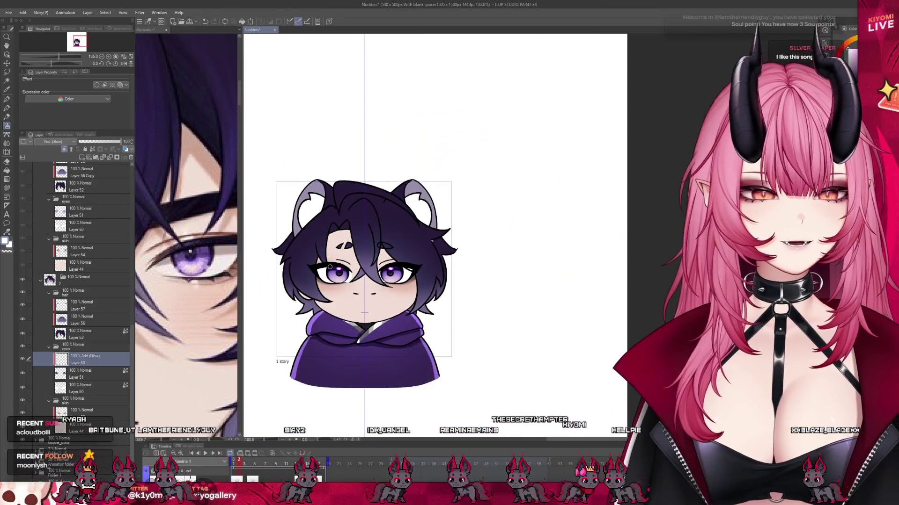
Step: Brush pink light streaks into the lower left iris, mirrored onto the right eye
scroll(330, 267, down, 1)
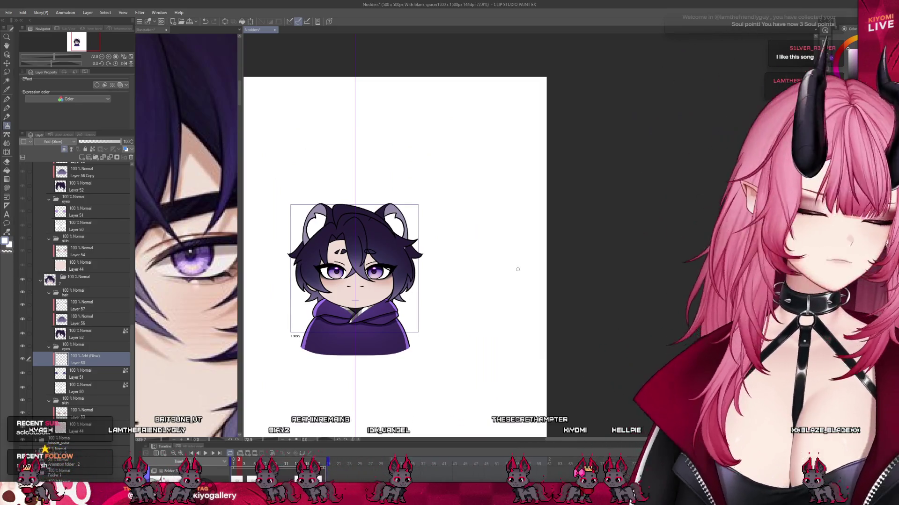
scroll(305, 289, up, 4)
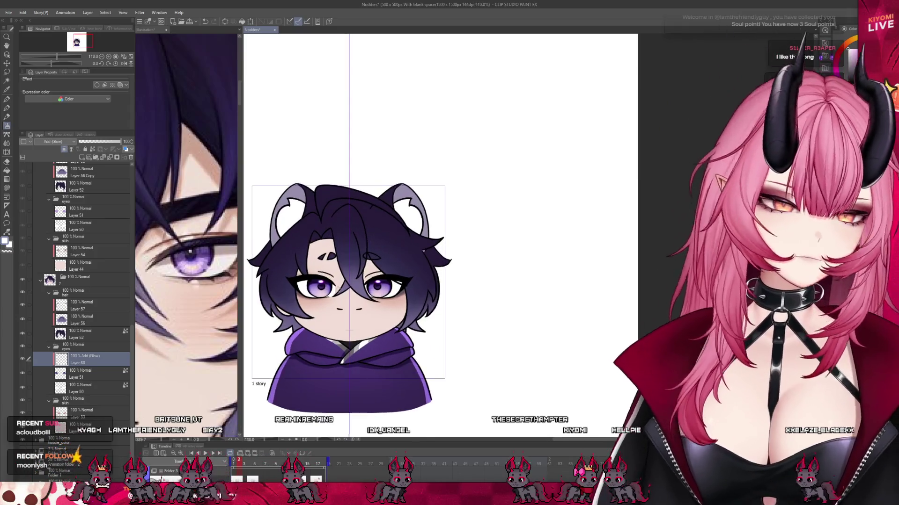
scroll(305, 289, up, 4)
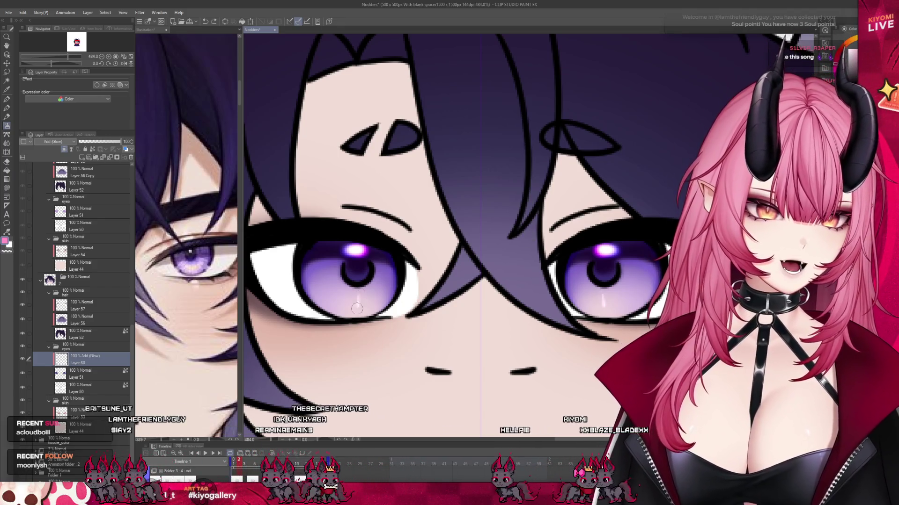
mouse_move(356, 294)
mouse_down()
mouse_move(350, 312)
mouse_move(335, 311)
mouse_up()
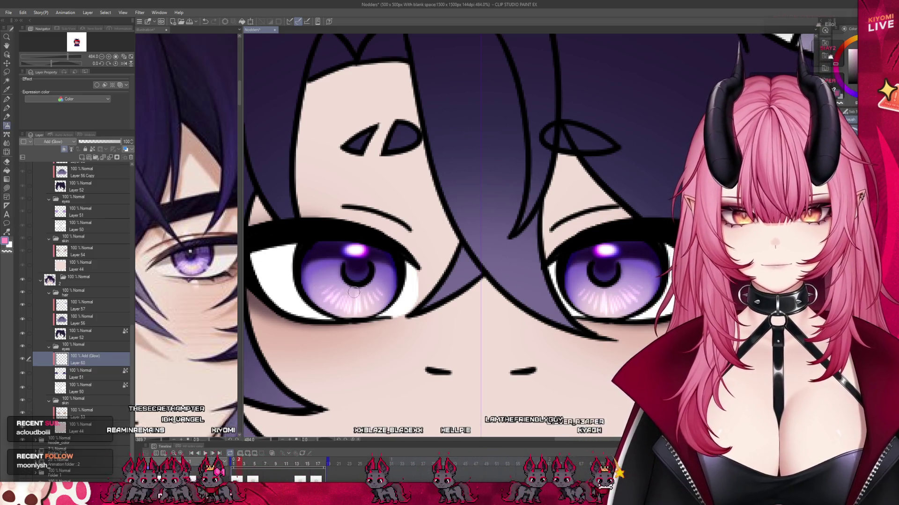
scroll(411, 280, down, 10)
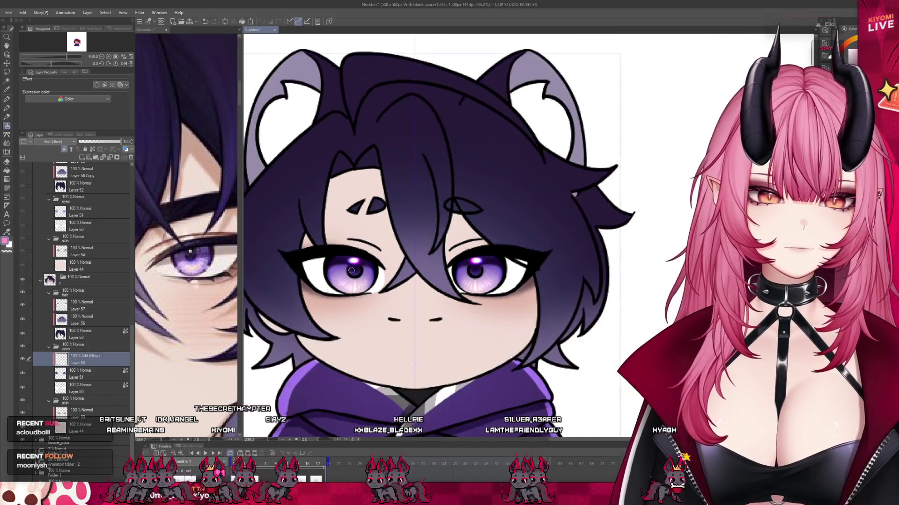
scroll(440, 298, down, 2)
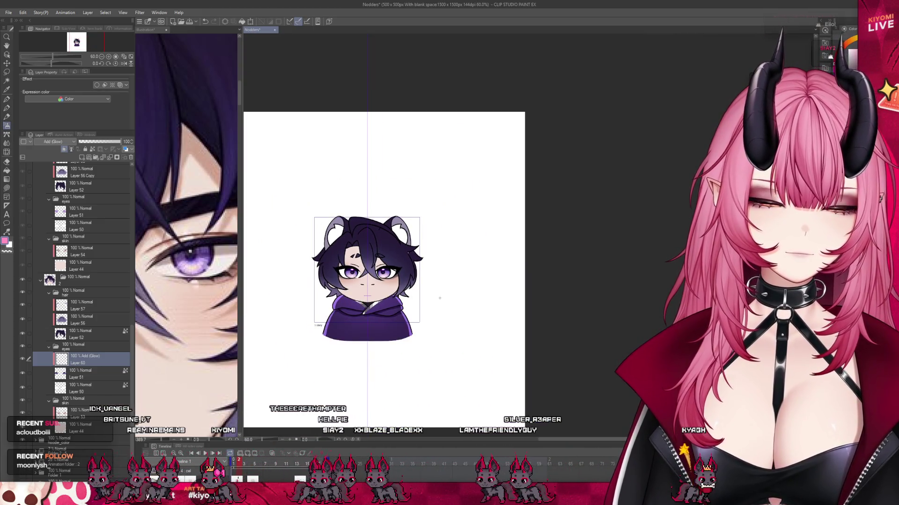
scroll(362, 277, up, 4)
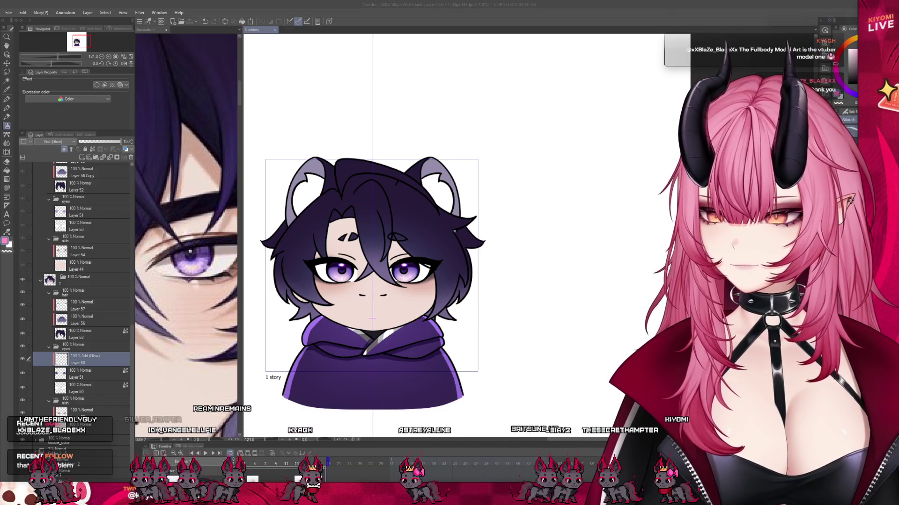
scroll(344, 219, up, 1)
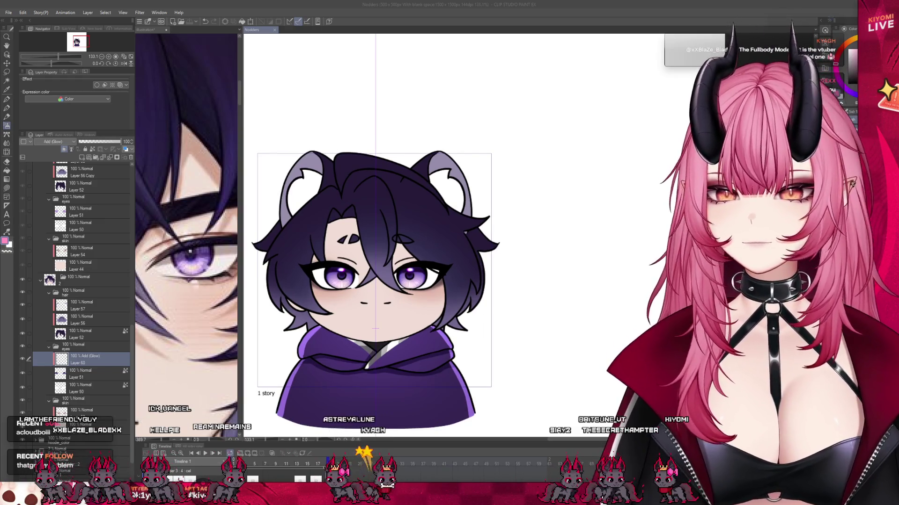
scroll(346, 242, up, 1)
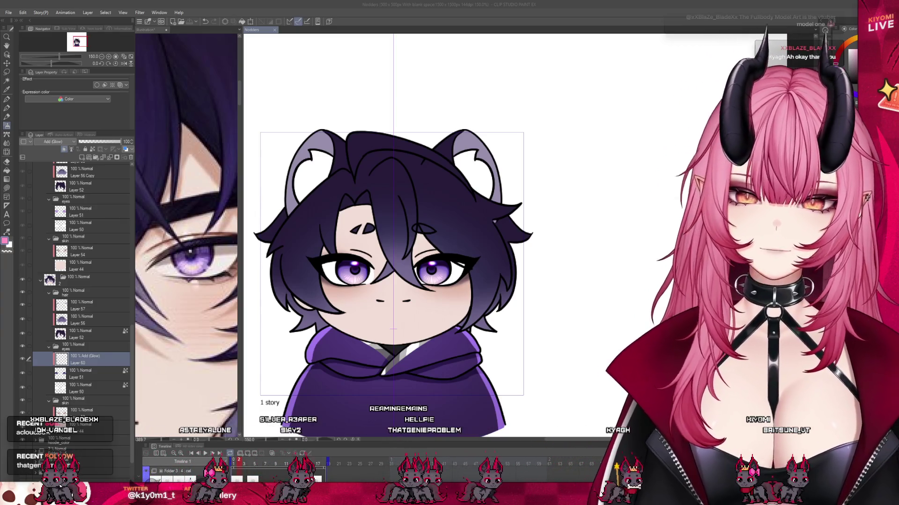
Step: Duplicate eye Layer 51 and glow Layer 60, then select both copies together
click(30, 372)
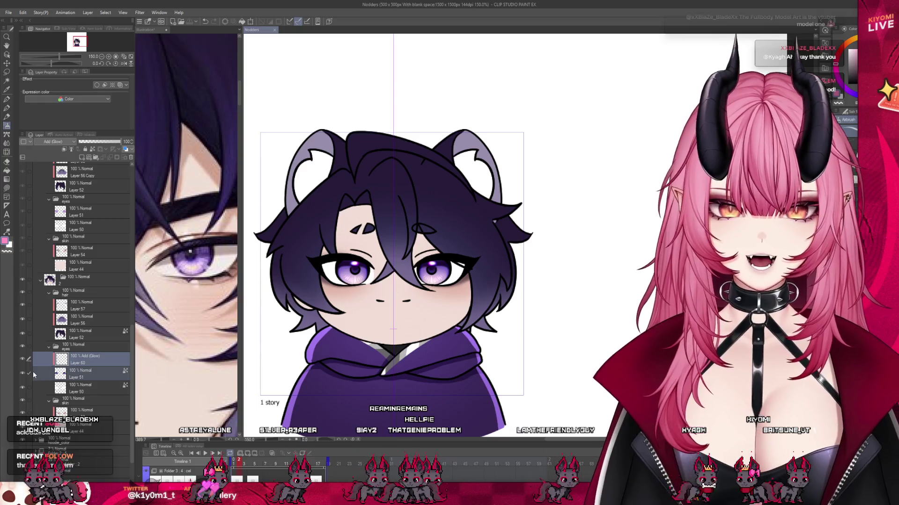
scroll(78, 297, up, 1)
scroll(79, 297, up, 3)
click(75, 252)
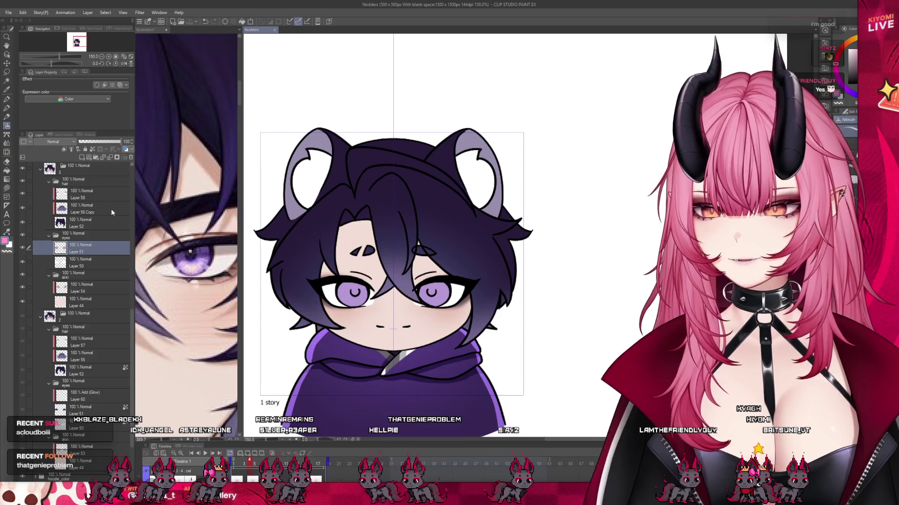
key(ctrl+v)
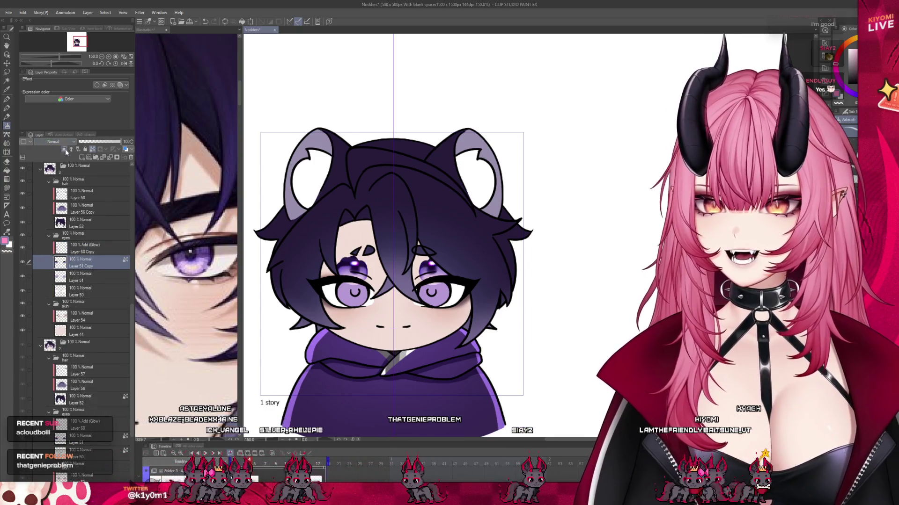
click(30, 248)
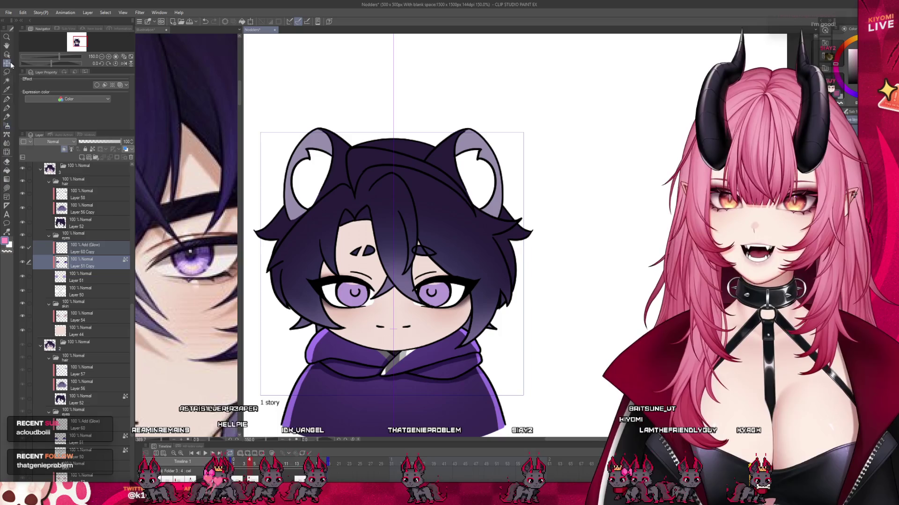
Step: Move the copied glowing eye layers lower with two transform nudges, the second about 2 px
click(251, 22)
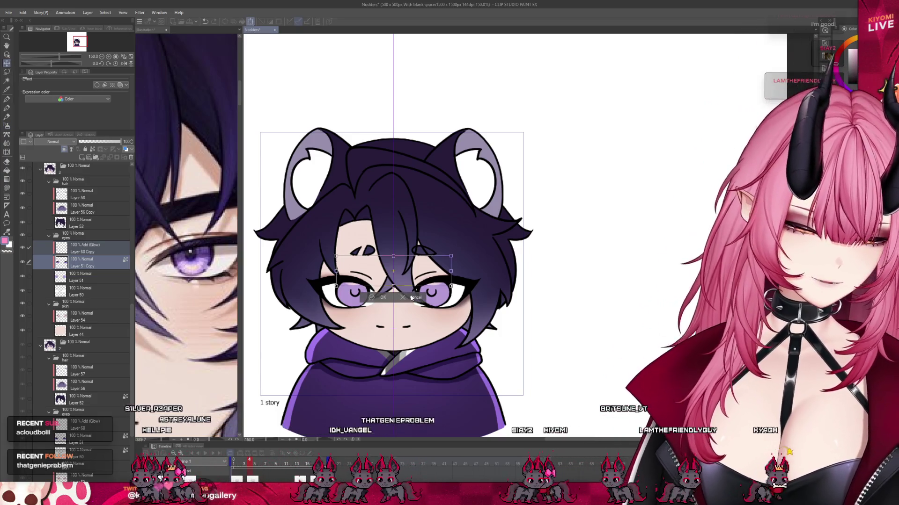
key(Down)
key(Down)
key(Down)
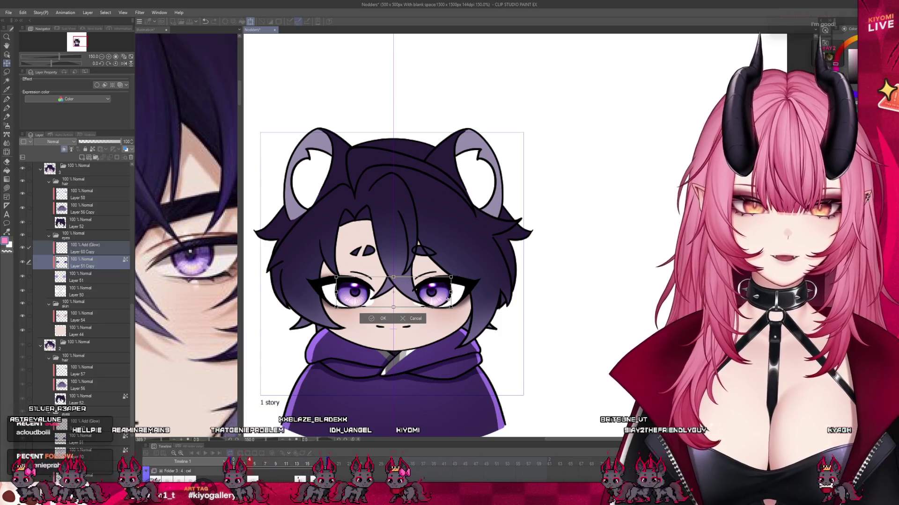
click(382, 318)
scroll(393, 296, up, 2)
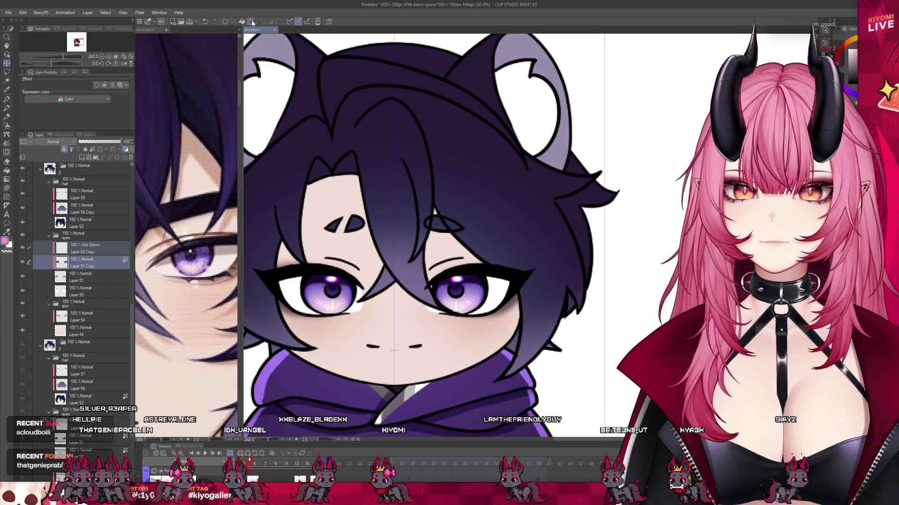
key(ctrl+t)
key(Down)
key(Down)
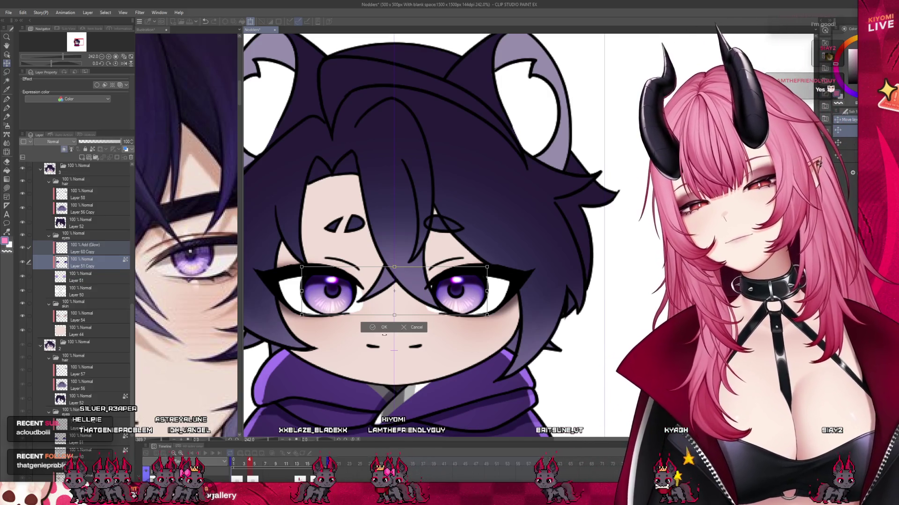
click(383, 327)
scroll(385, 328, down, 1)
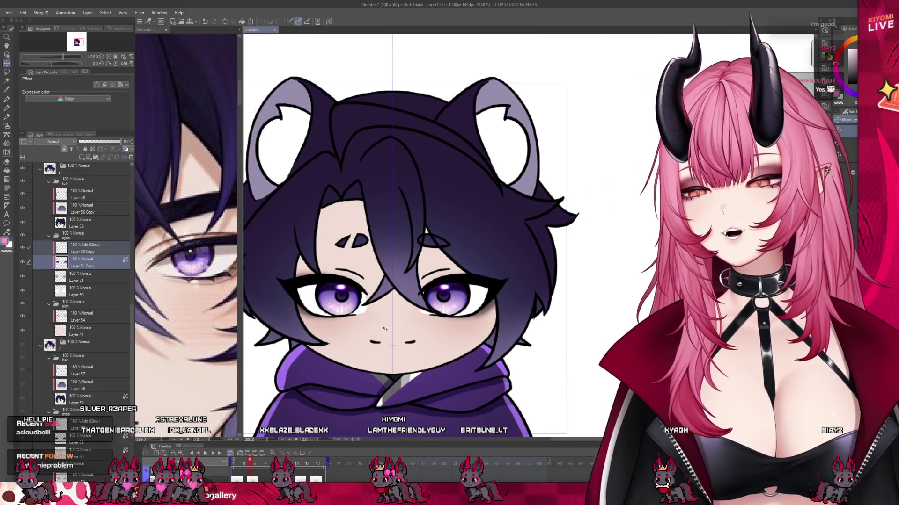
scroll(383, 327, down, 3)
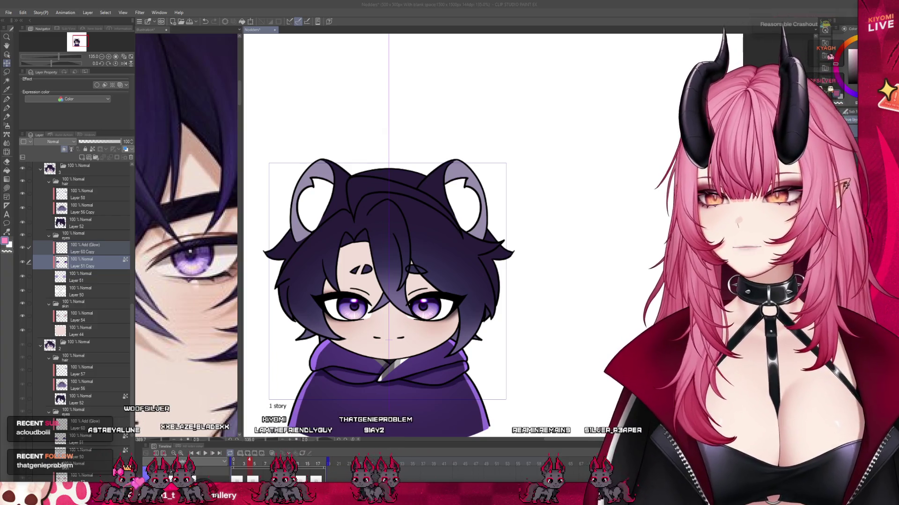
Step: Preview the nodding animation twice, stop playback, and go to frame 5
click(268, 467)
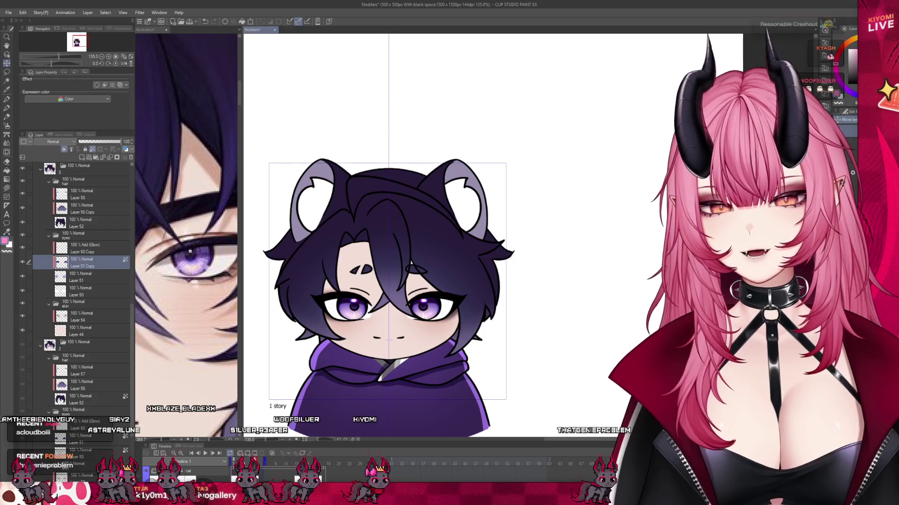
click(205, 454)
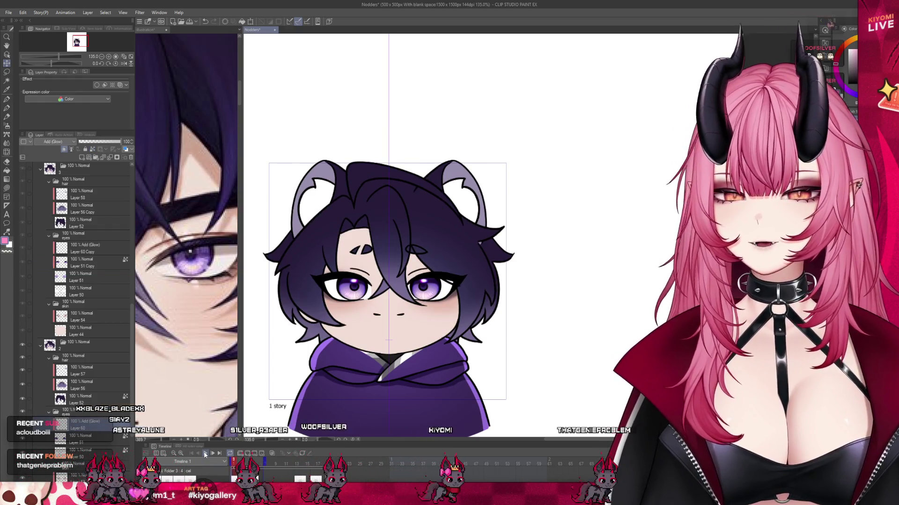
click(205, 454)
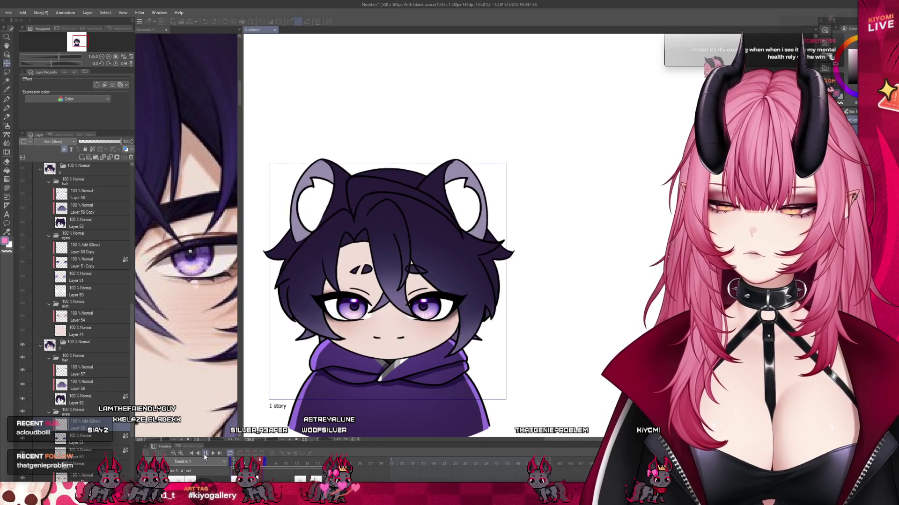
click(204, 454)
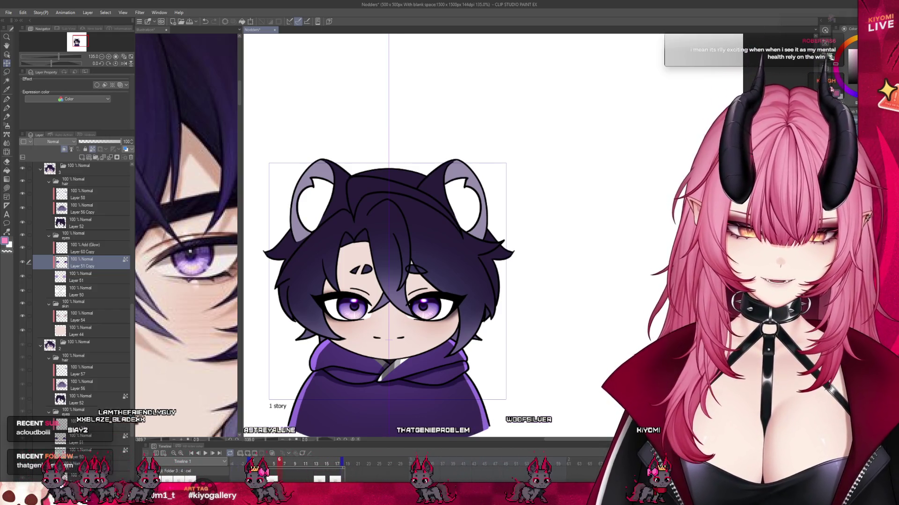
click(273, 479)
scroll(429, 146, down, 2)
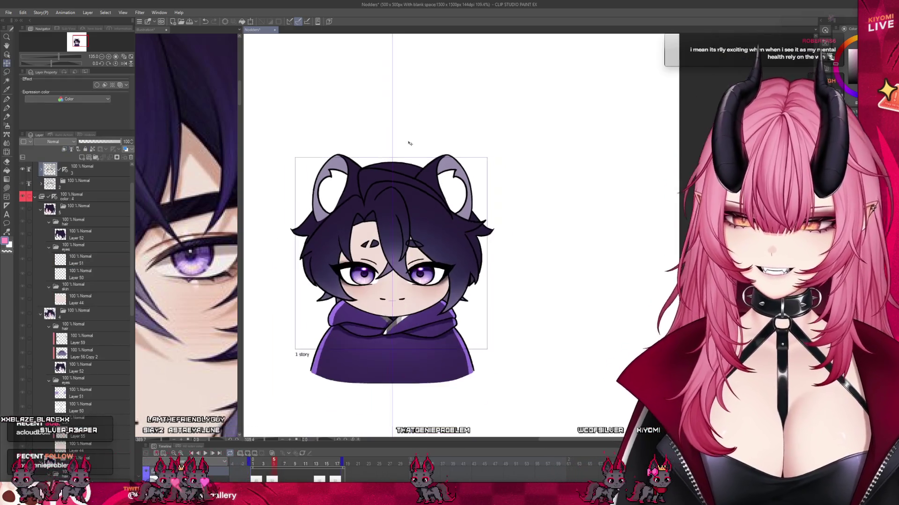
Step: Set the shading layer in the skin folder to the Multiply blend mode
scroll(396, 188, up, 4)
scroll(396, 187, up, 1)
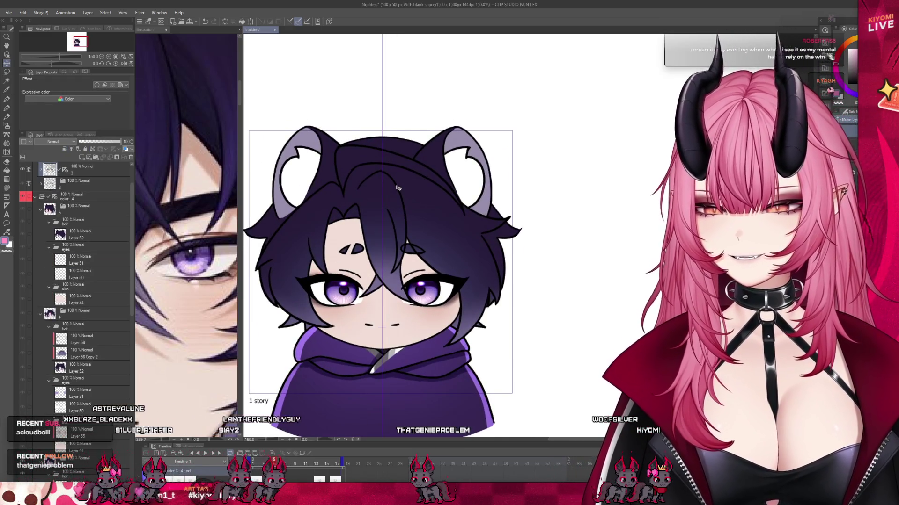
scroll(397, 224, up, 4)
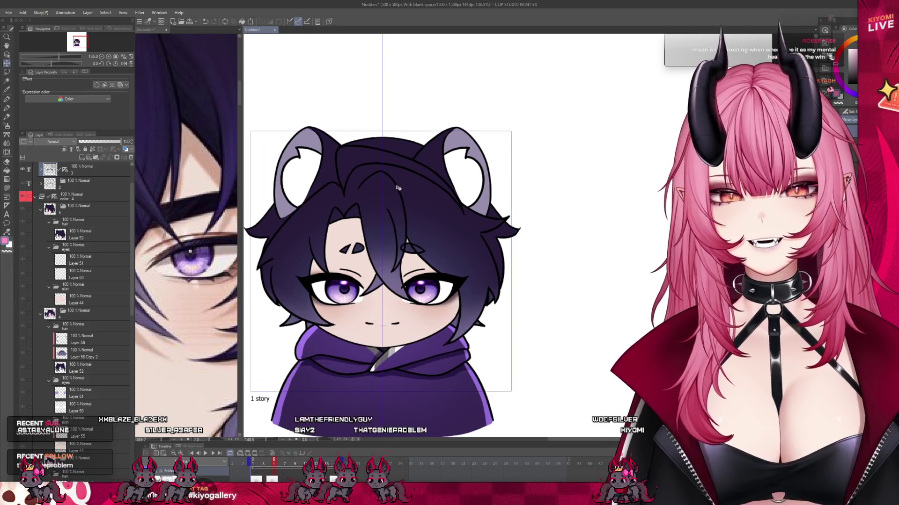
click(82, 345)
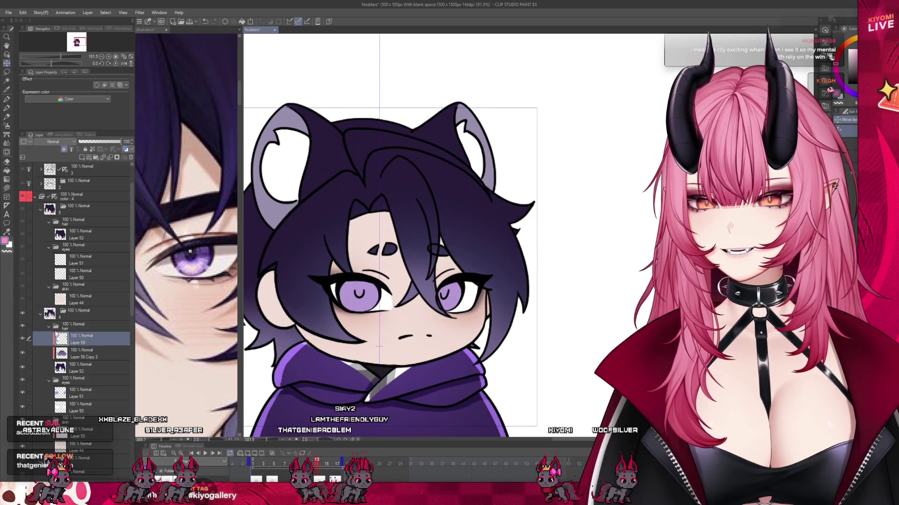
scroll(120, 309, down, 3)
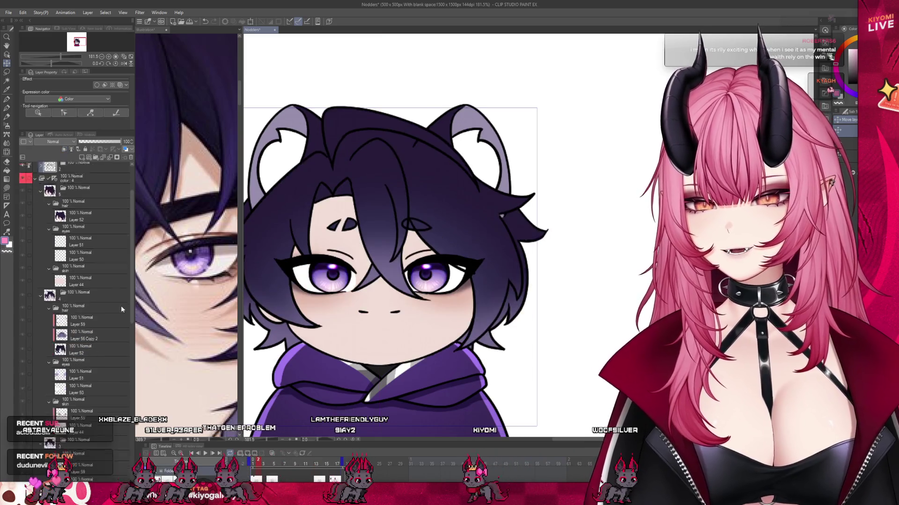
scroll(116, 313, down, 5)
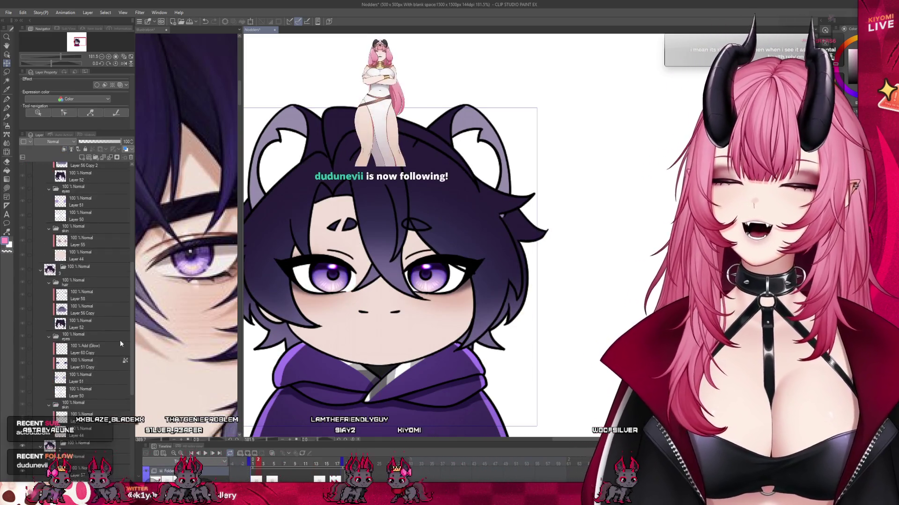
scroll(115, 349, down, 4)
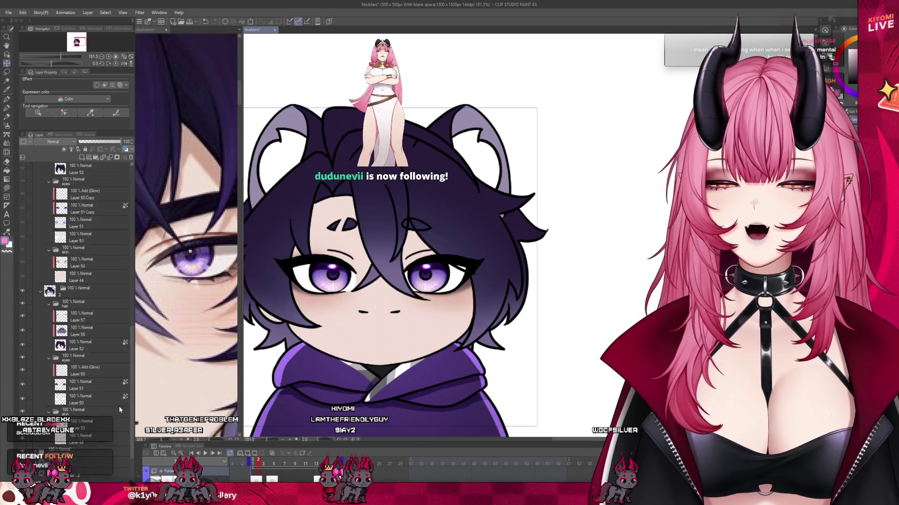
click(89, 418)
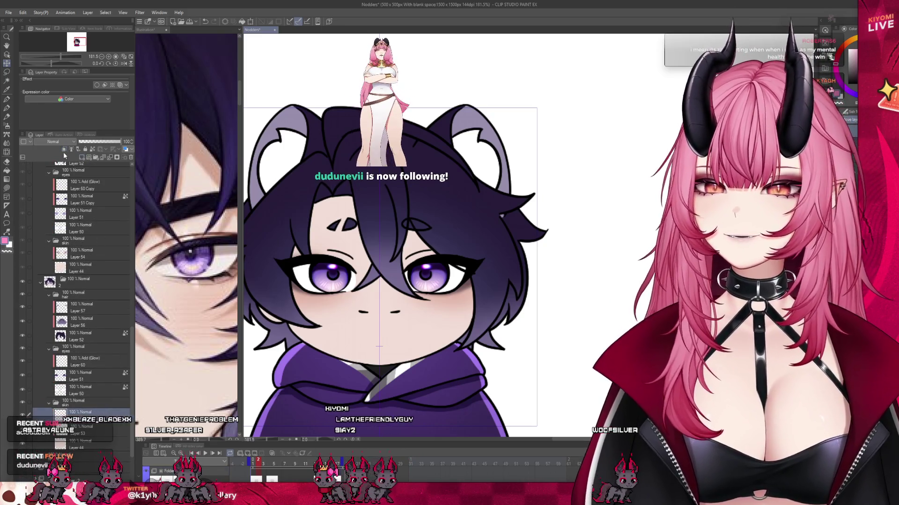
click(52, 141)
click(47, 163)
key(p)
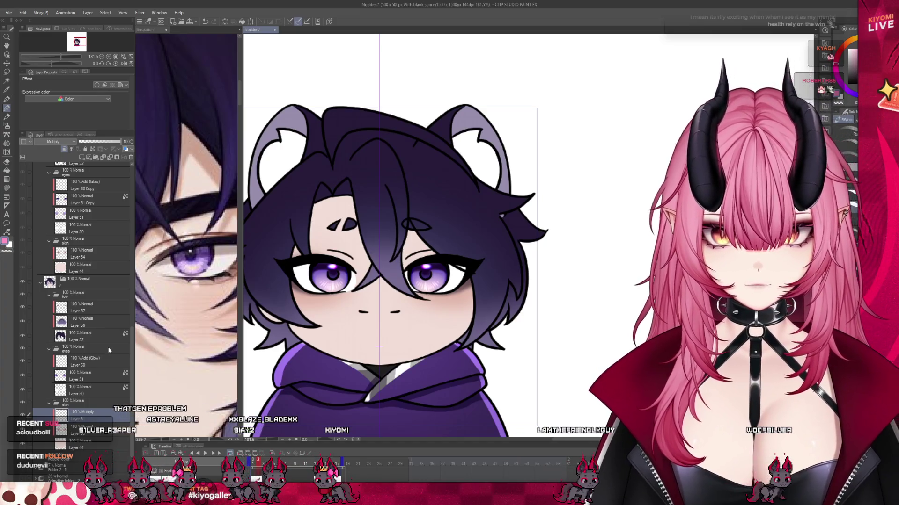
Step: Paste layers into the eyes folder, then undo the wrong paste
click(82, 322)
click(28, 307)
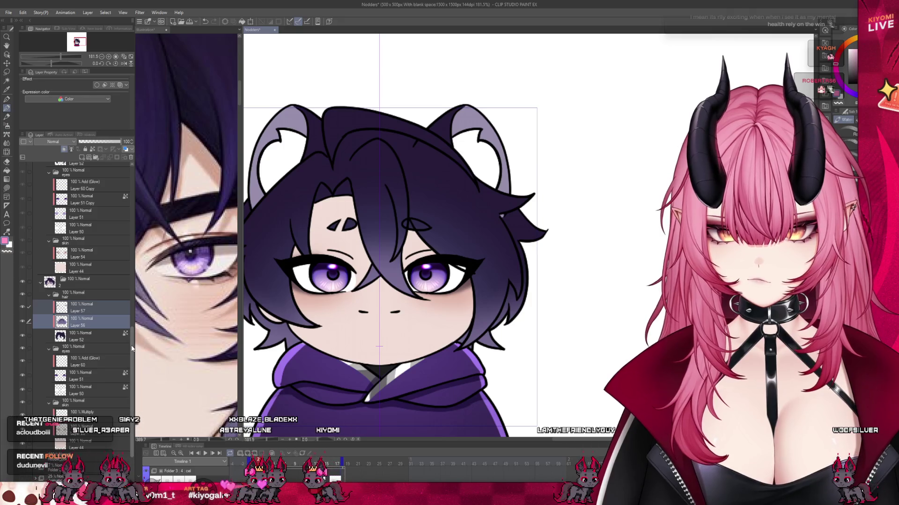
scroll(132, 347, up, 1)
scroll(130, 265, up, 5)
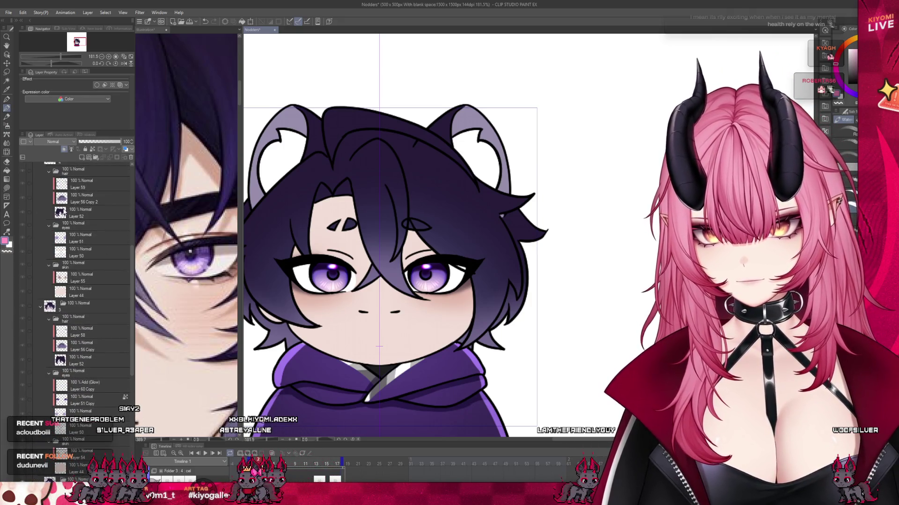
click(82, 213)
click(81, 195)
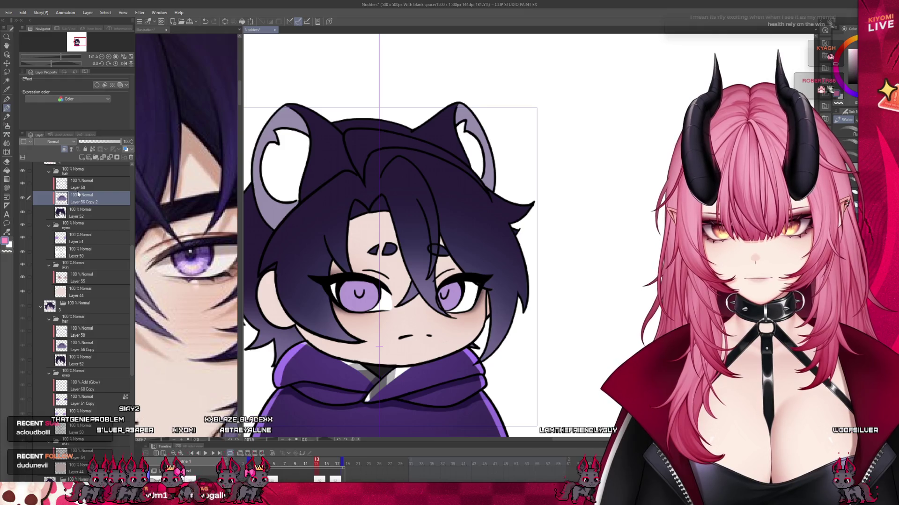
click(80, 240)
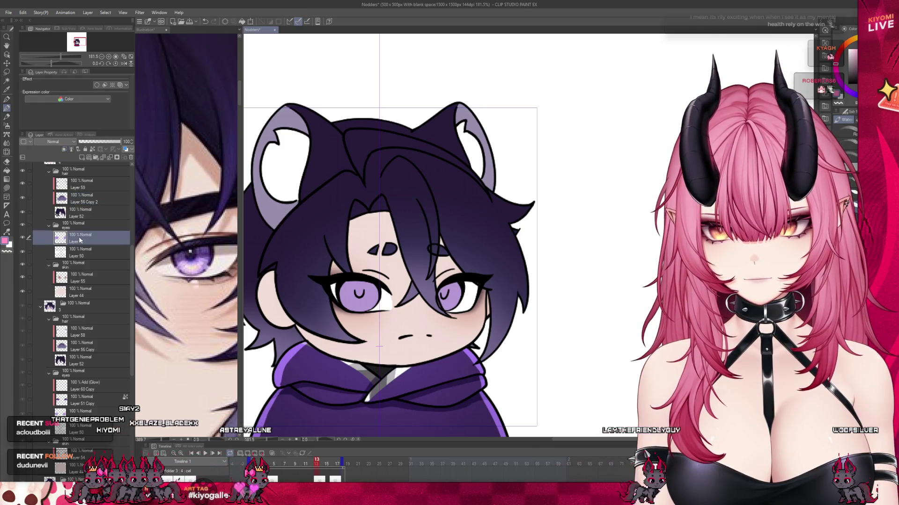
key(ctrl+v)
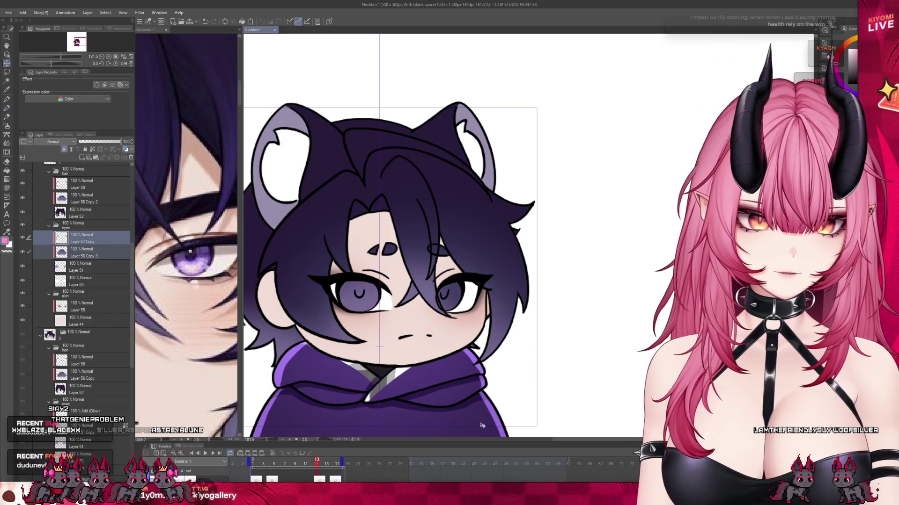
scroll(481, 424, down, 3)
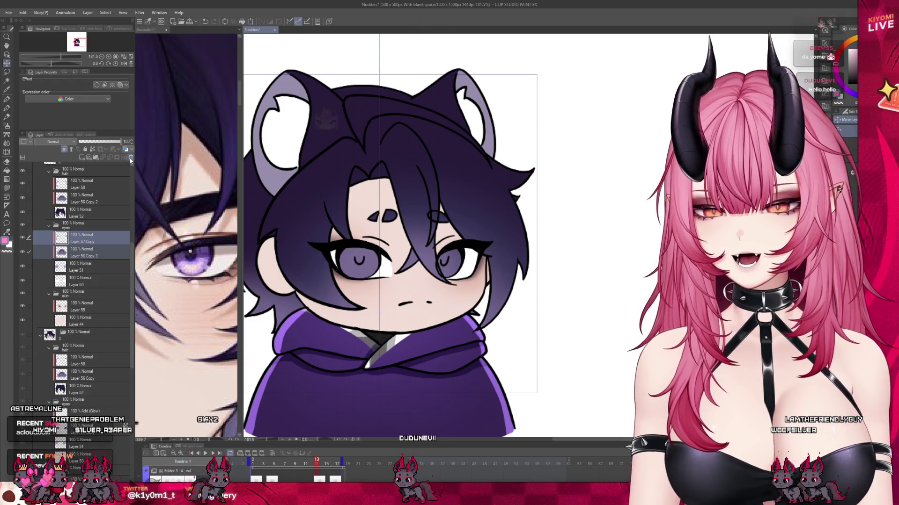
key(ctrl+z)
Step: Paste Layer 51 Copy and Layer 60 Copy into folder 4 as their Copy 2 versions
scroll(101, 370, down, 2)
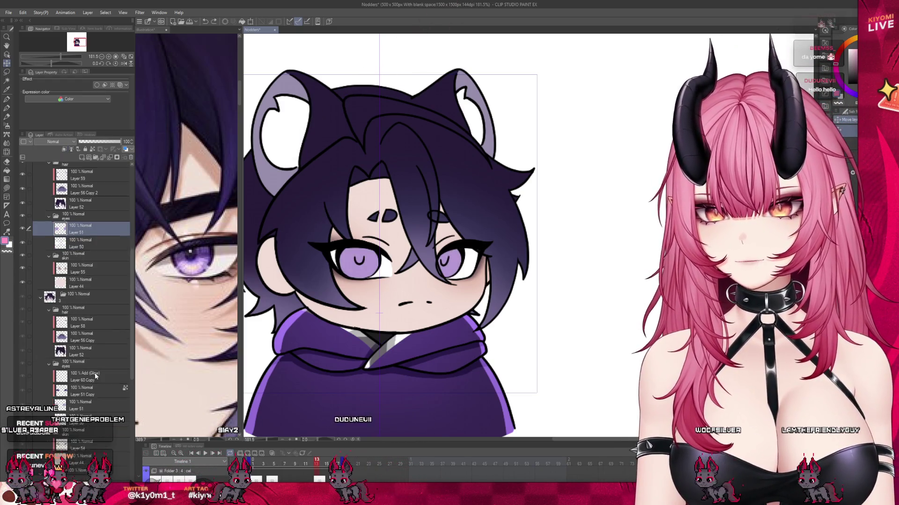
click(63, 367)
click(29, 352)
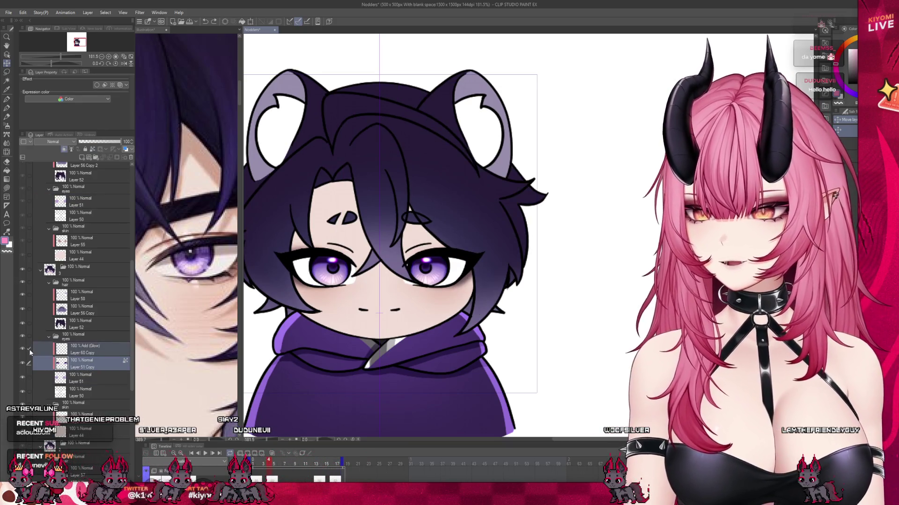
scroll(92, 345, up, 6)
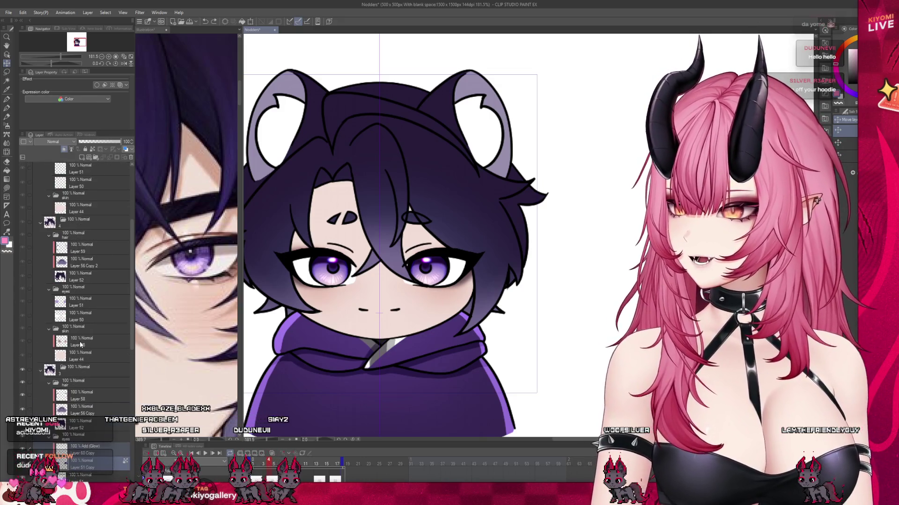
scroll(80, 345, up, 1)
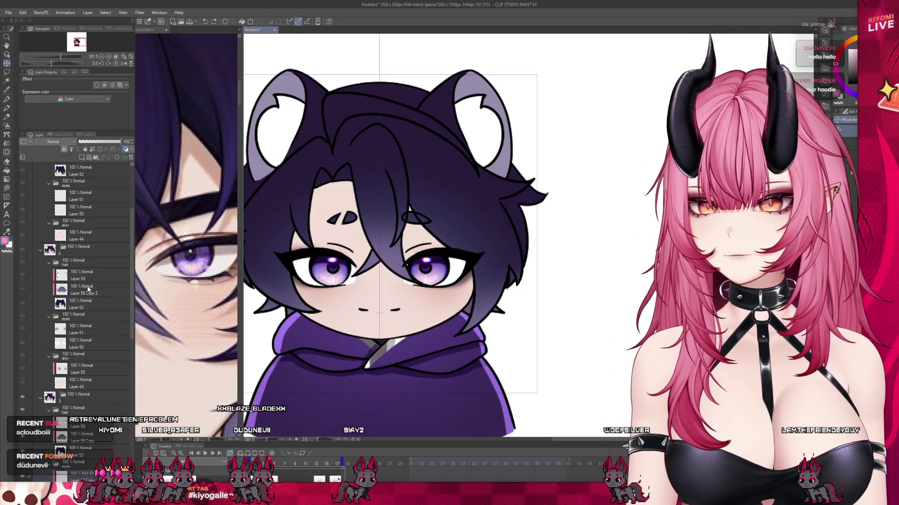
key(ctrl+v)
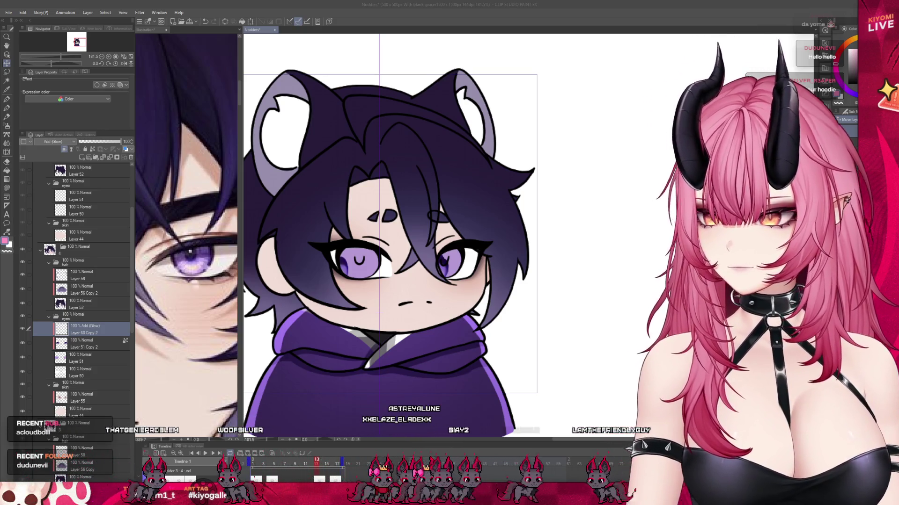
click(40, 344)
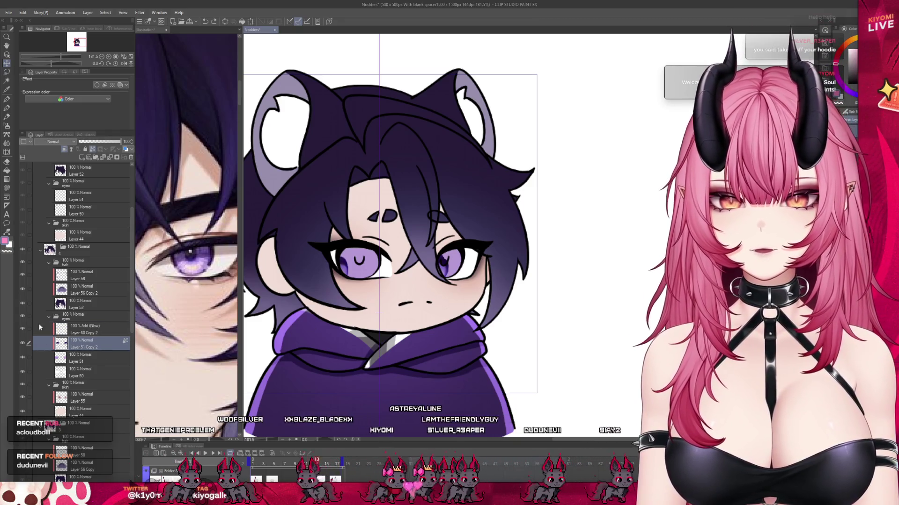
Step: Hide the Layer 60 Copy 2 eye glow highlights, keeping Layer 51 Copy 2 selected
ctrl+click(44, 329)
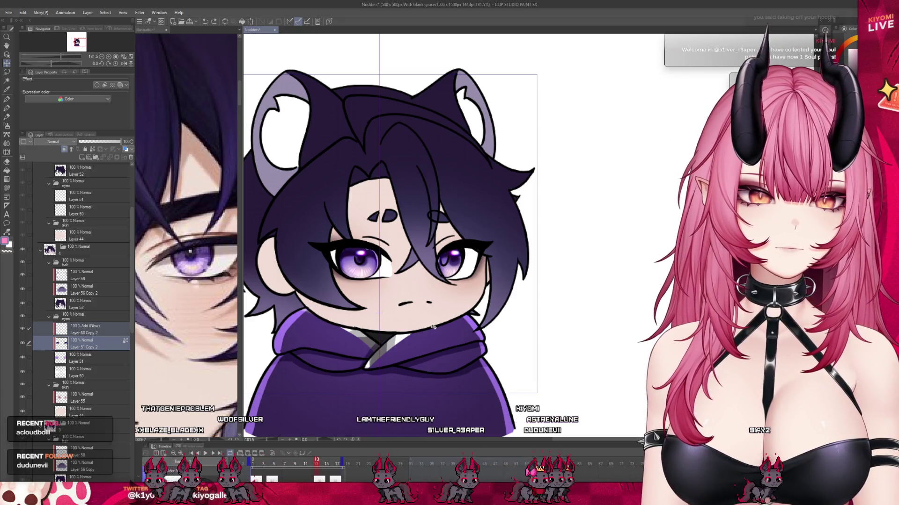
scroll(407, 258, up, 2)
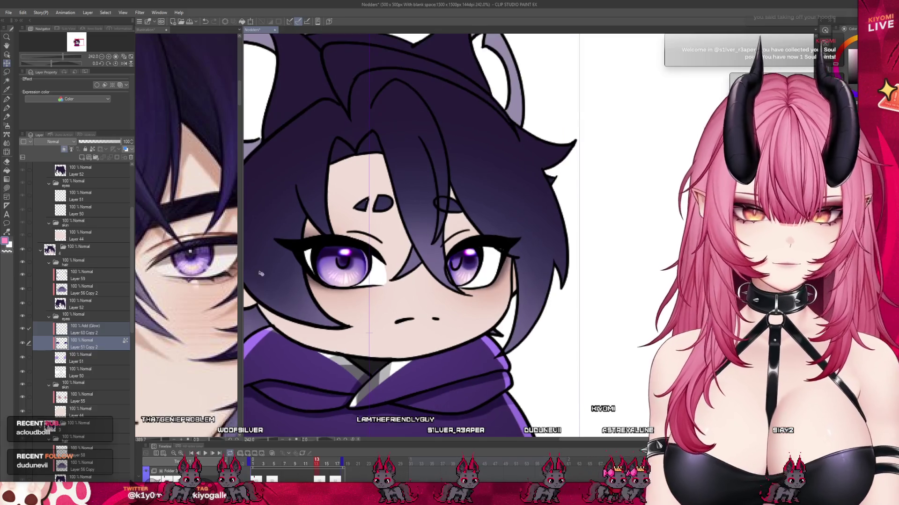
click(79, 338)
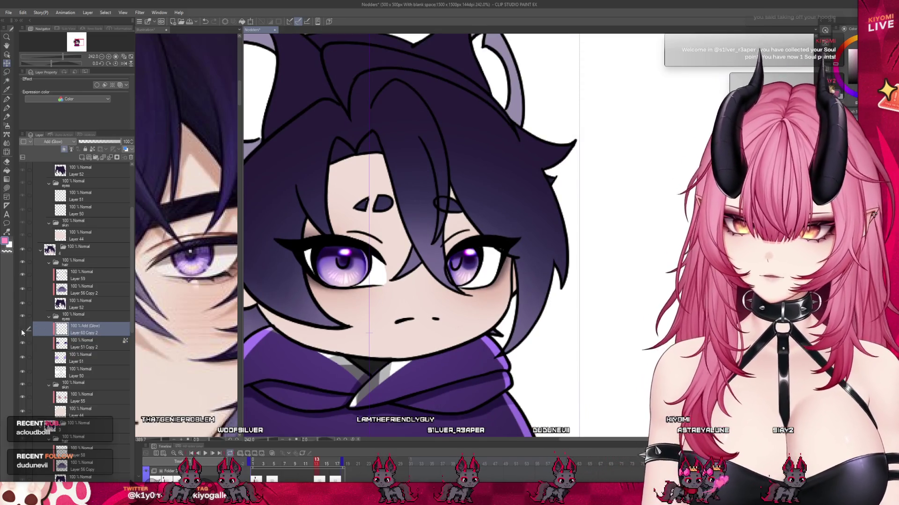
click(22, 329)
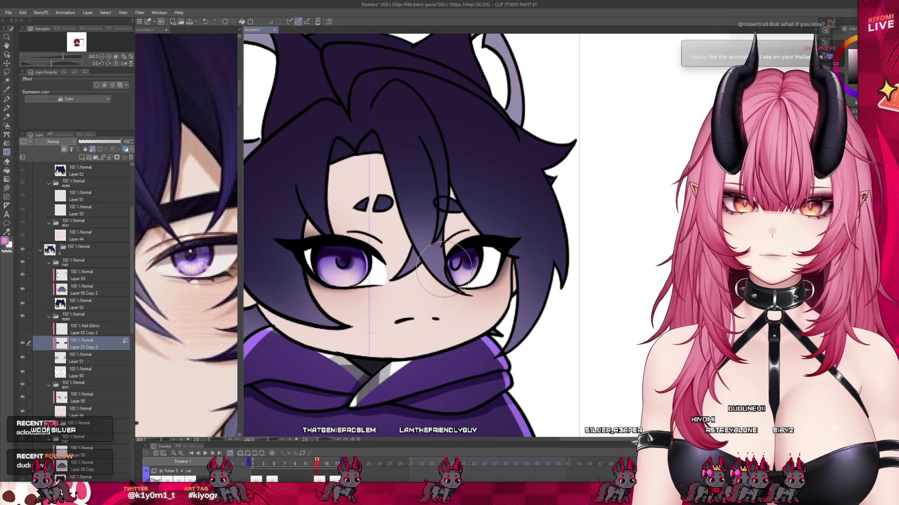
Step: Resize the right eye within an ellipse selection, then touch it up with a smaller brush
key(e)
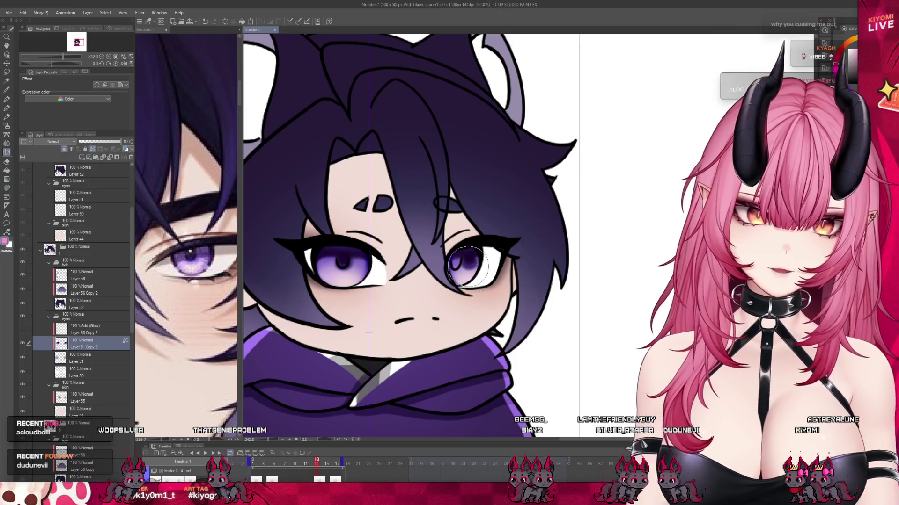
scroll(315, 228, down, 2)
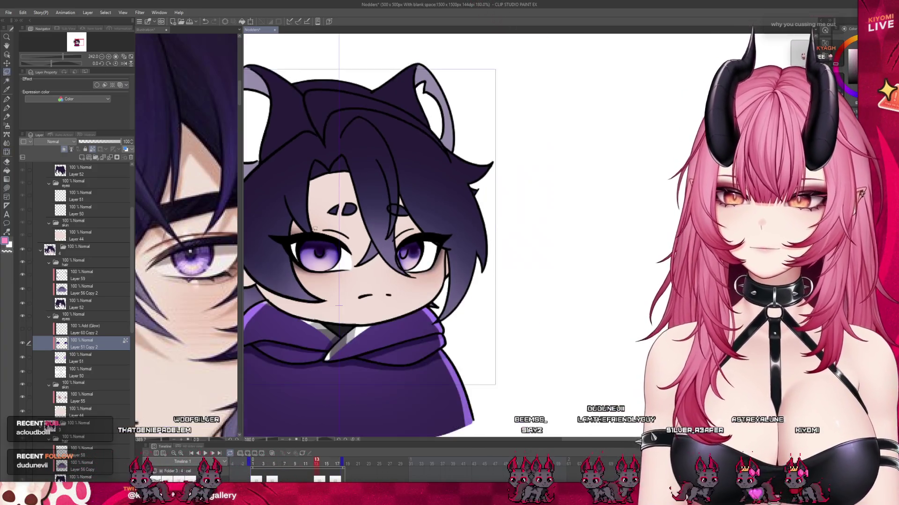
scroll(367, 204, up, 3)
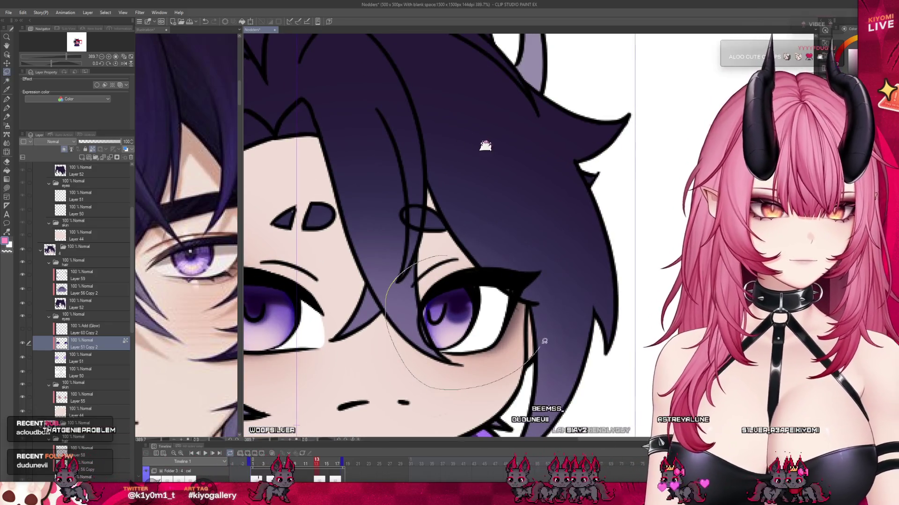
drag(545, 341, 545, 342)
drag(543, 255, 562, 216)
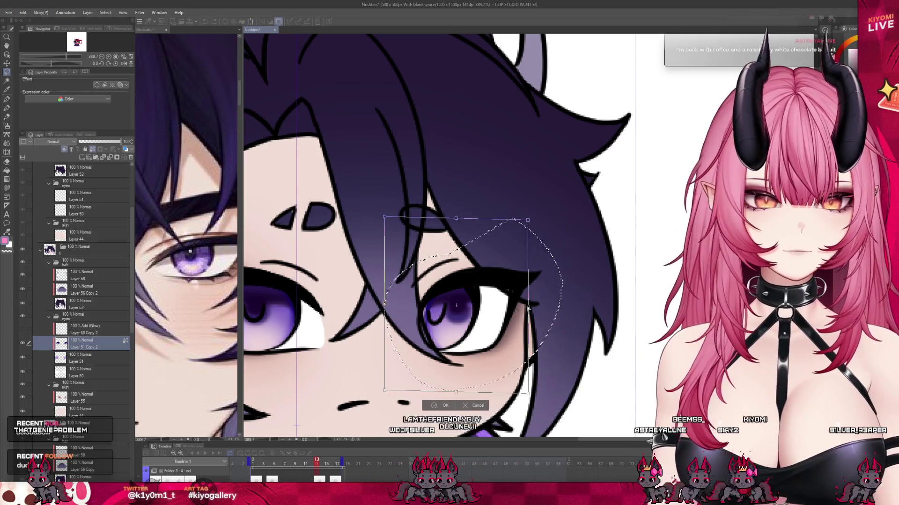
drag(562, 305, 507, 309)
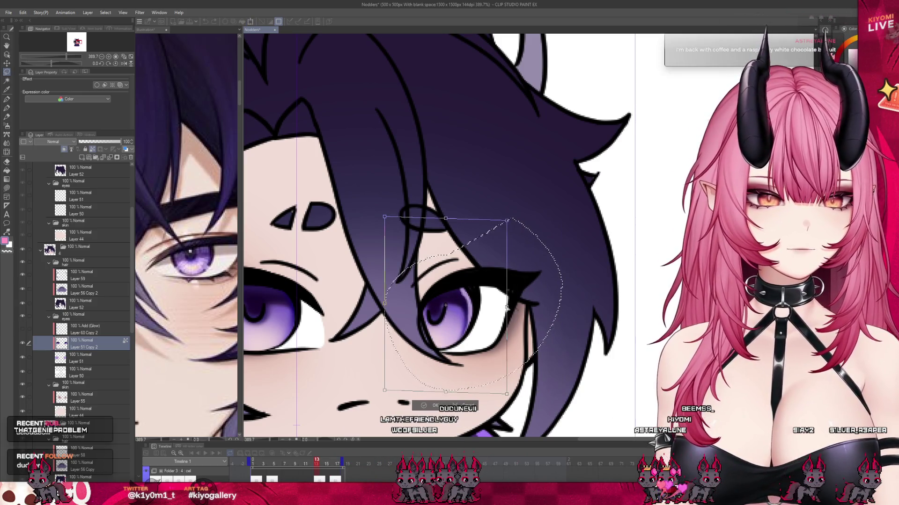
key(Return)
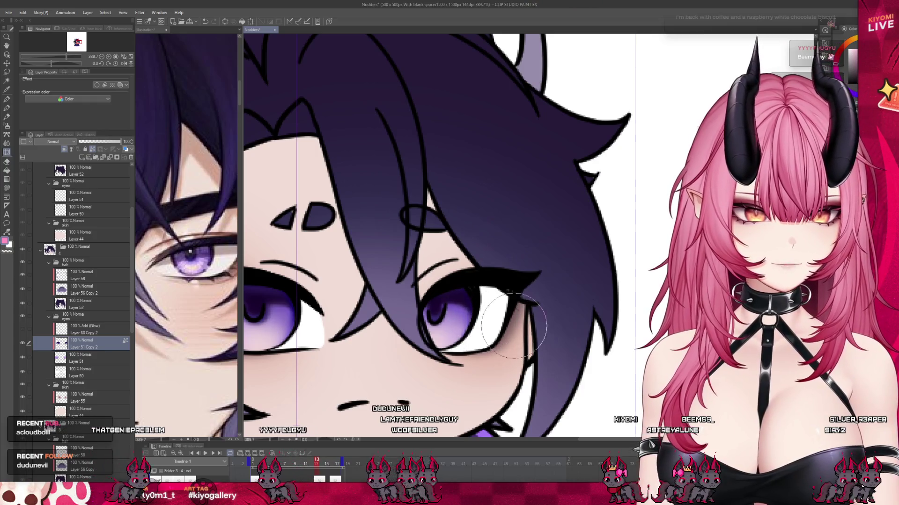
key(bracketleft)
key(bracketleft)
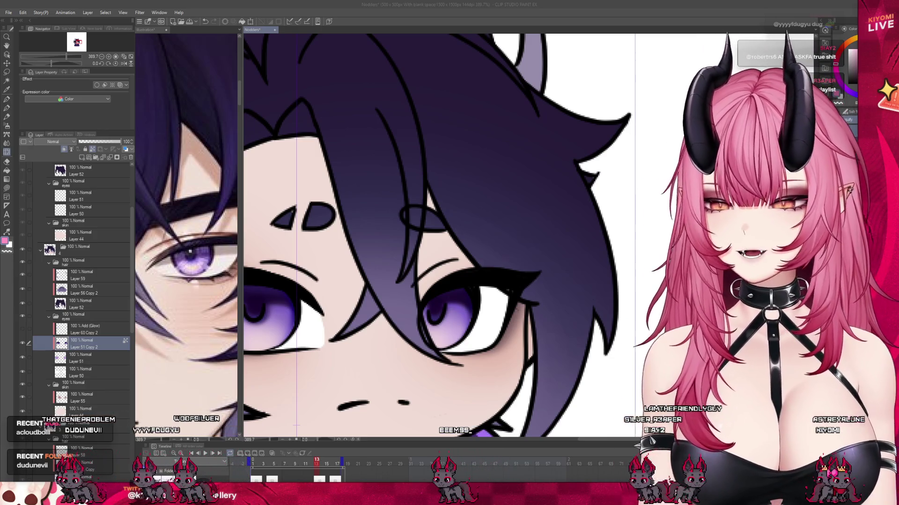
scroll(422, 234, down, 3)
scroll(421, 234, up, 3)
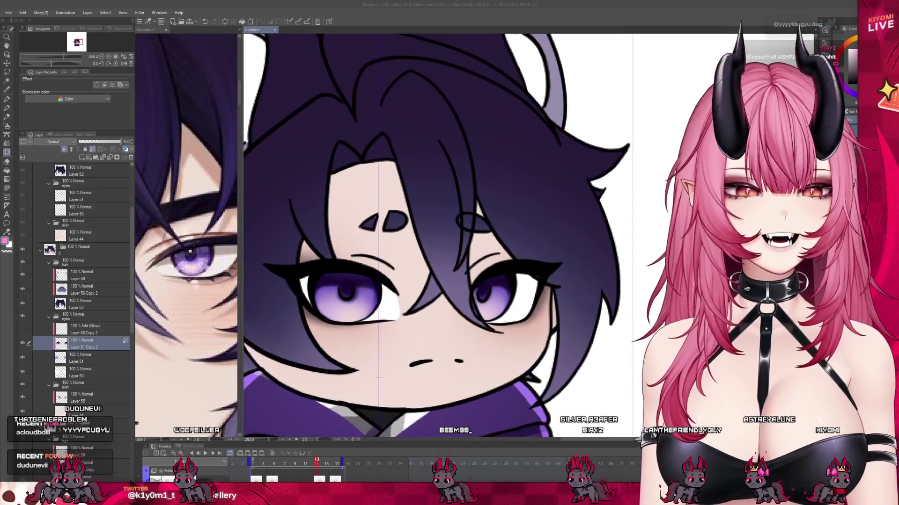
Step: Show the Add (Glow) layer and reshape the left eye's glow to fit
click(78, 326)
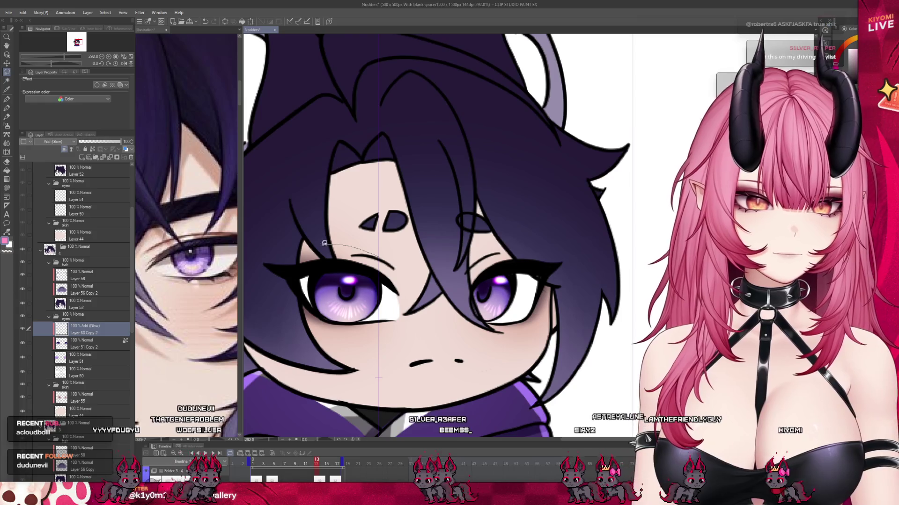
drag(329, 242, 399, 276)
click(377, 357)
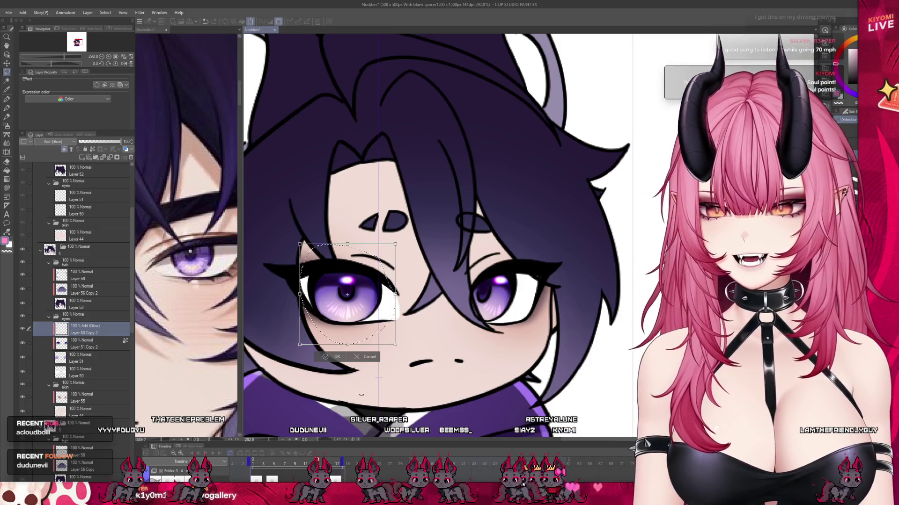
click(333, 357)
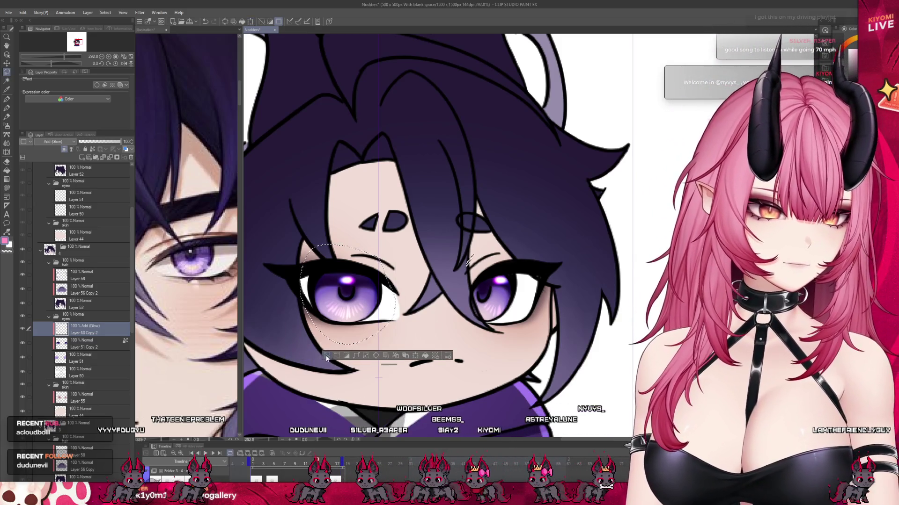
Step: Squeeze the right eye's glow narrower, then clear the selection
drag(477, 245, 469, 248)
click(522, 366)
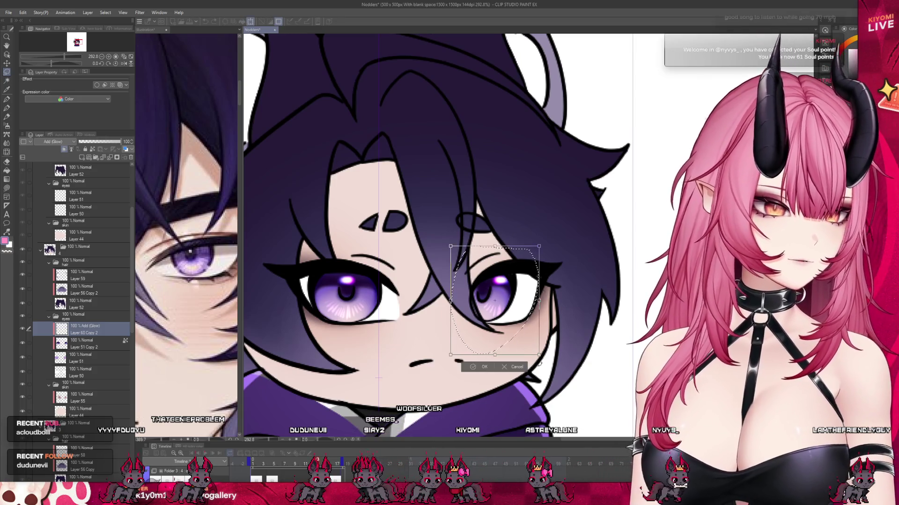
drag(540, 305, 493, 307)
click(464, 368)
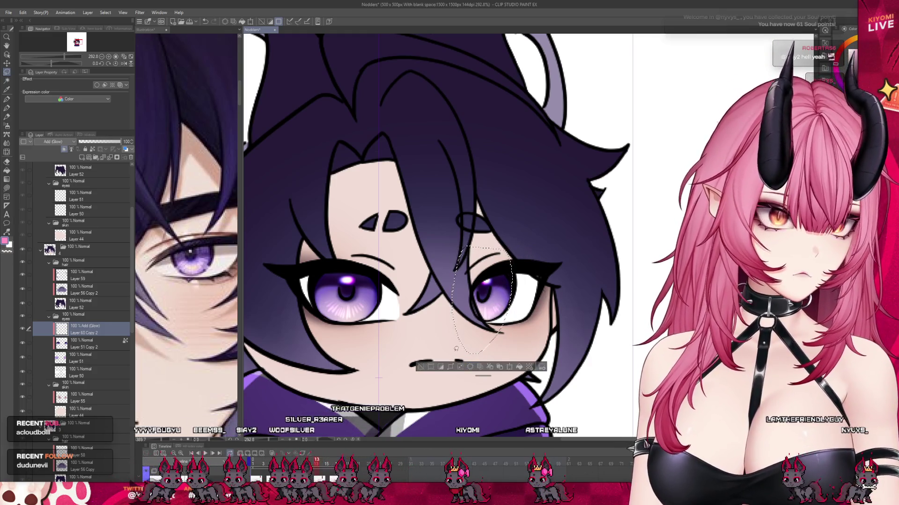
click(419, 368)
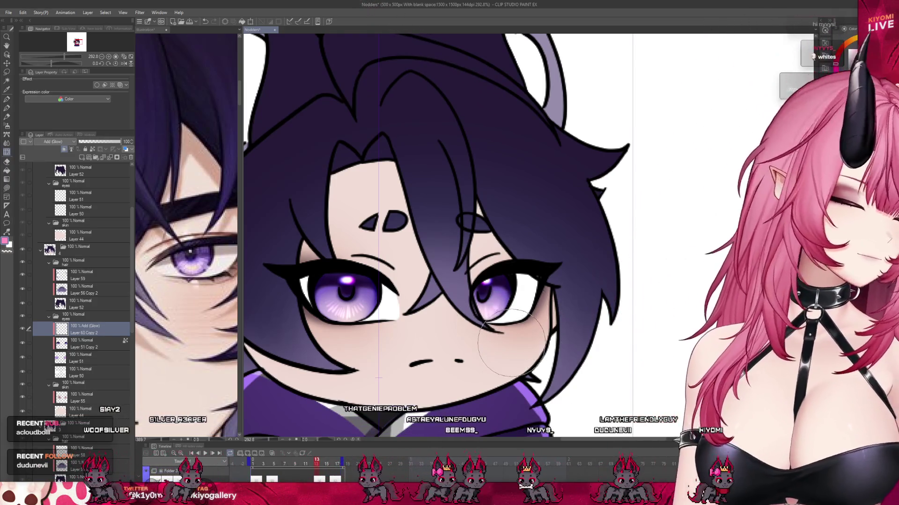
scroll(414, 282, down, 5)
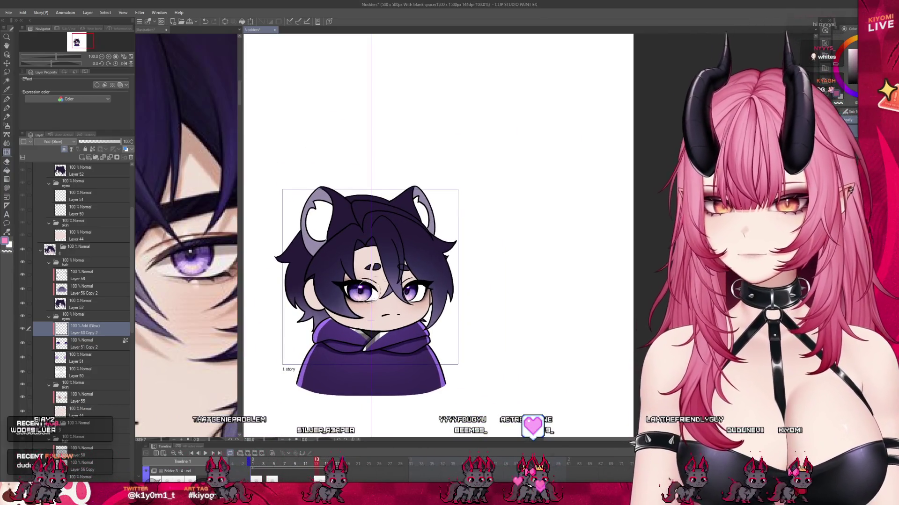
scroll(369, 285, down, 1)
scroll(393, 262, up, 4)
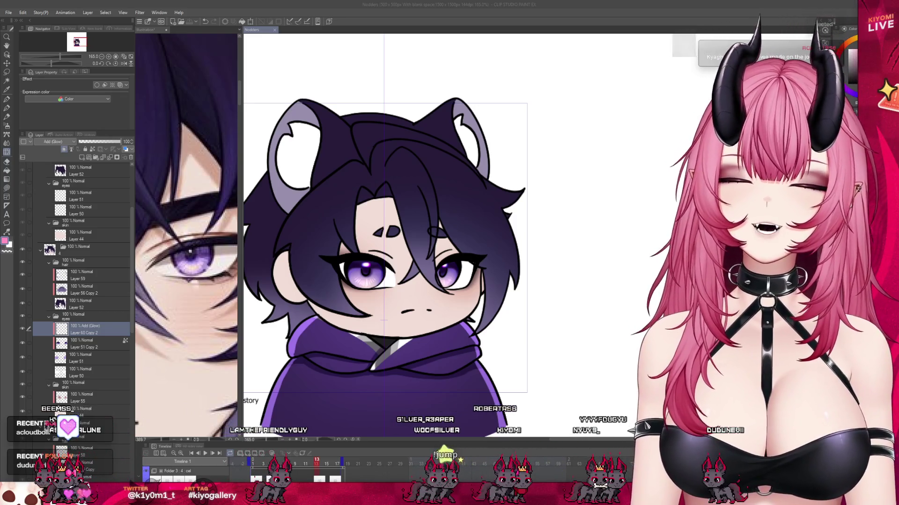
scroll(434, 235, down, 2)
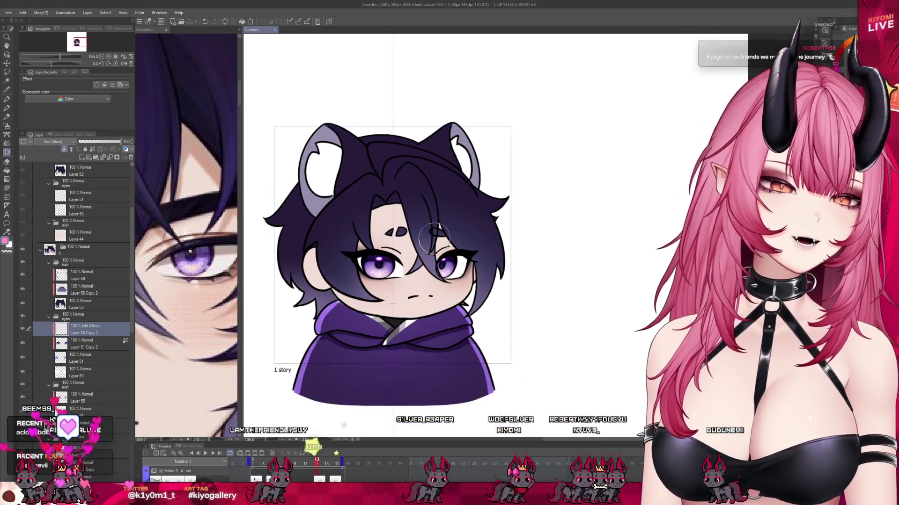
Step: On frame 2, set the Multiply shading Layer 61 to 49% opacity
click(268, 463)
click(258, 463)
scroll(112, 300, down, 1)
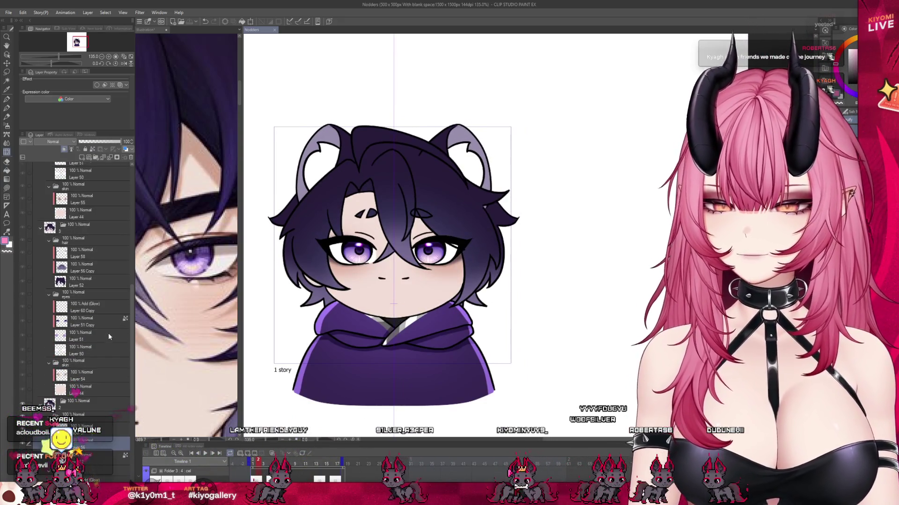
scroll(108, 334, down, 4)
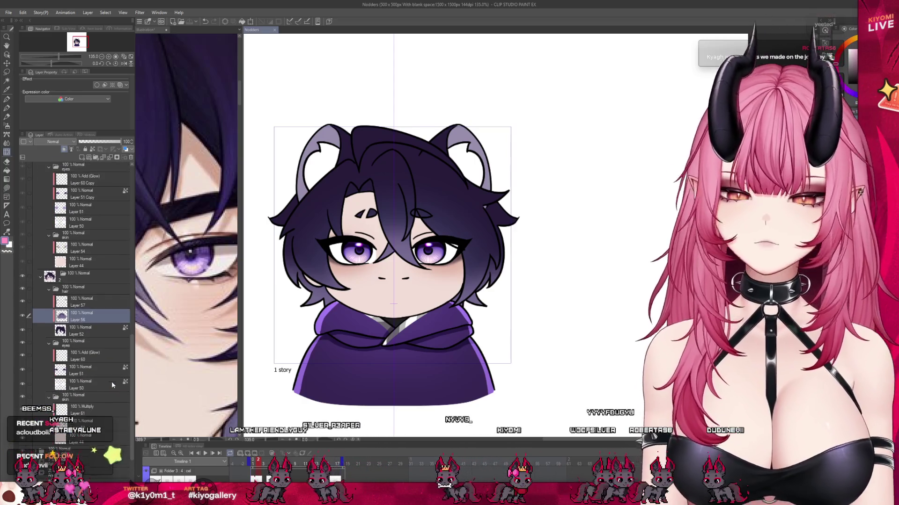
click(94, 410)
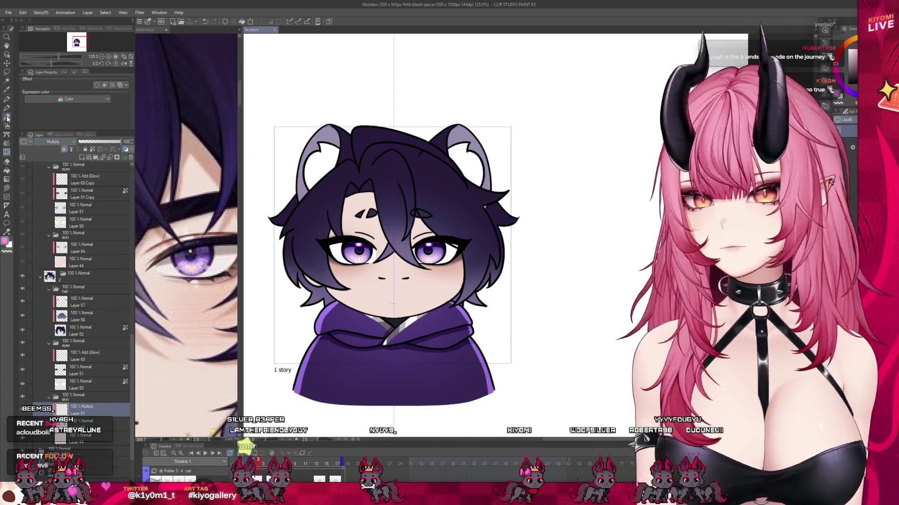
click(6, 108)
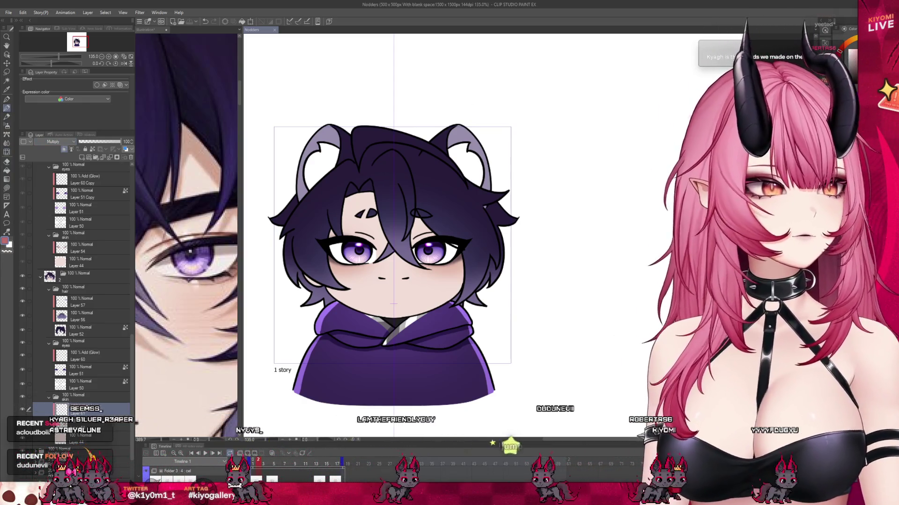
click(99, 142)
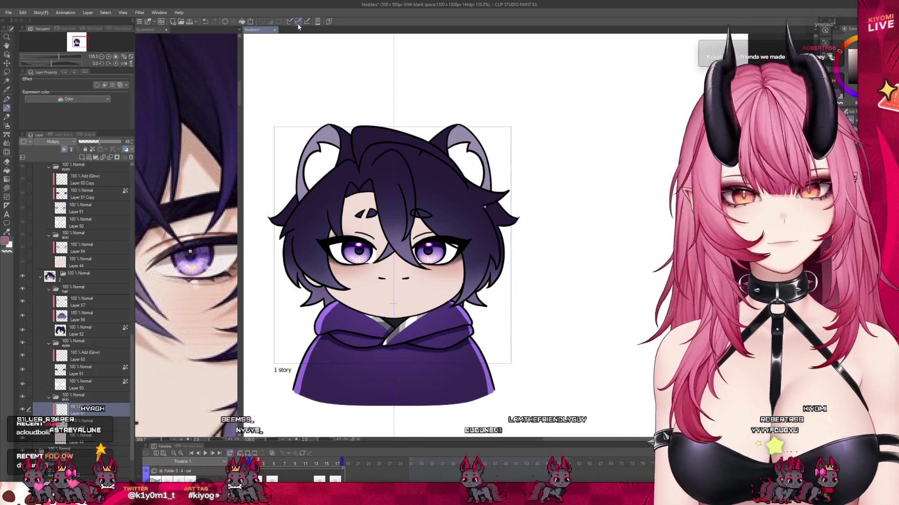
scroll(346, 183, up, 3)
scroll(326, 185, down, 3)
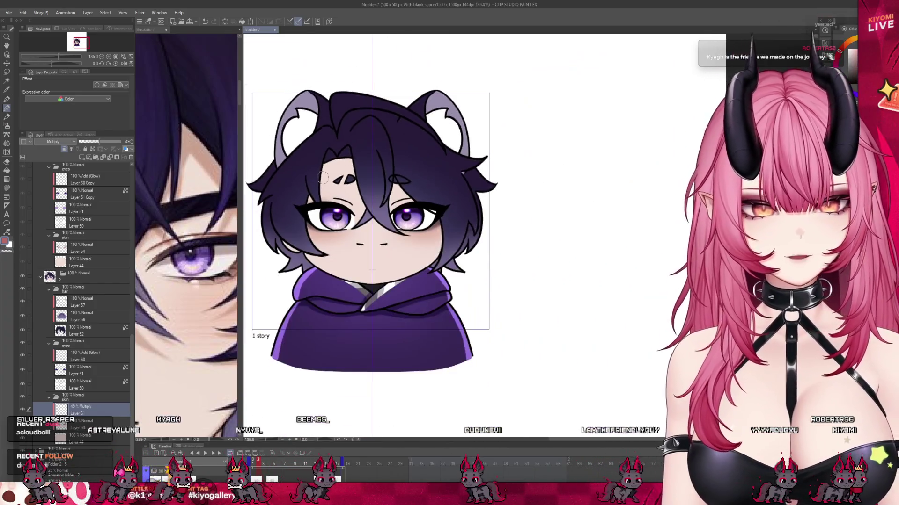
scroll(326, 185, up, 2)
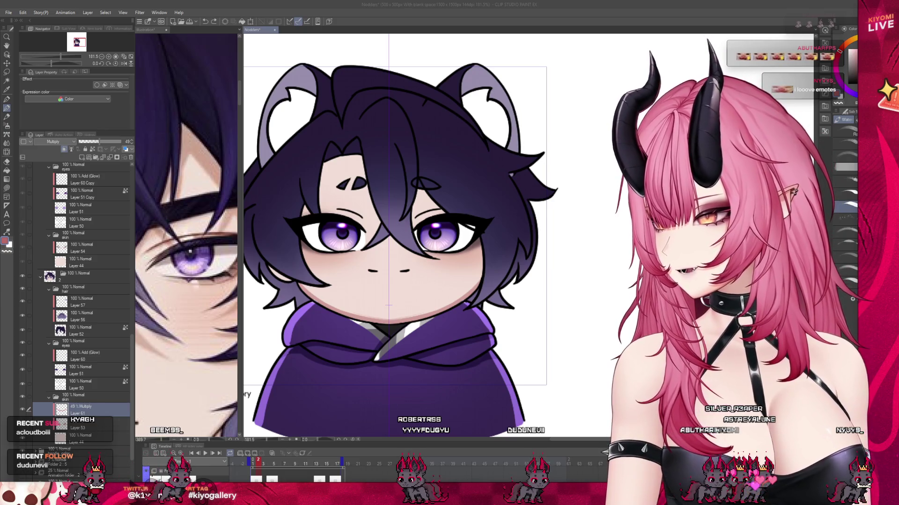
click(7, 15)
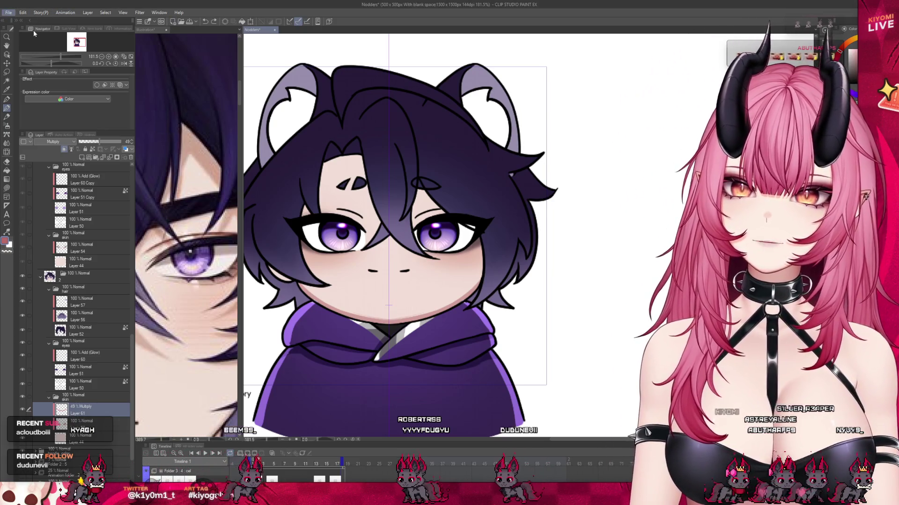
Step: Paste the biscuit pack photo as a new canvas and try circling the Pink Raspberry & Cream text
key(ctrl+v)
scroll(468, 290, up, 5)
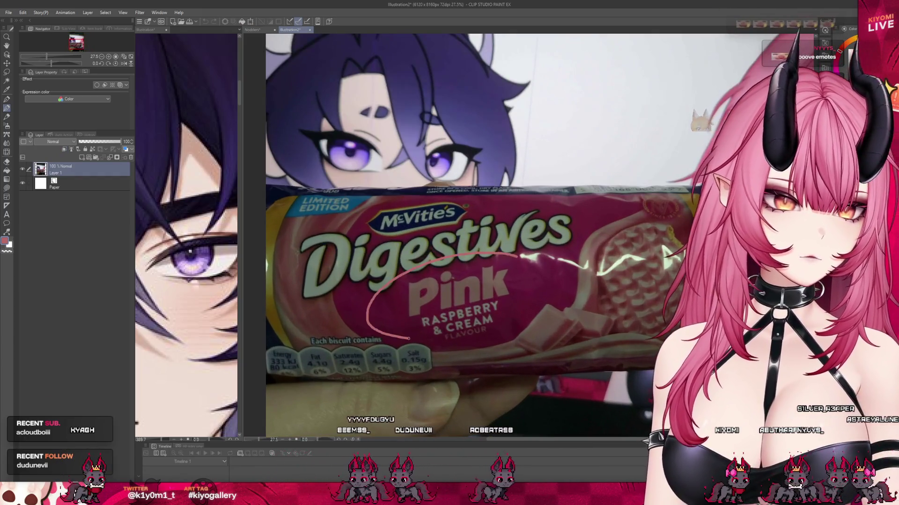
drag(515, 255, 520, 256)
drag(468, 299, 500, 340)
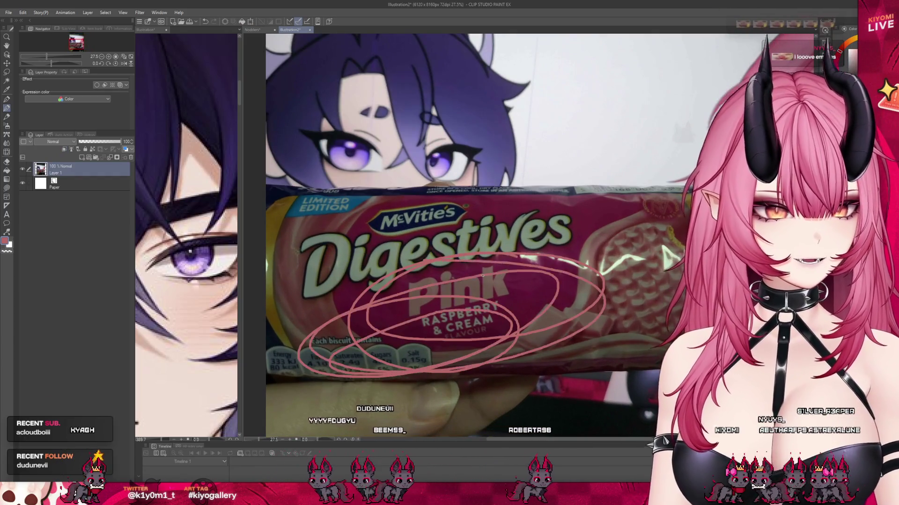
key(ctrl+z)
key(ctrl+z)
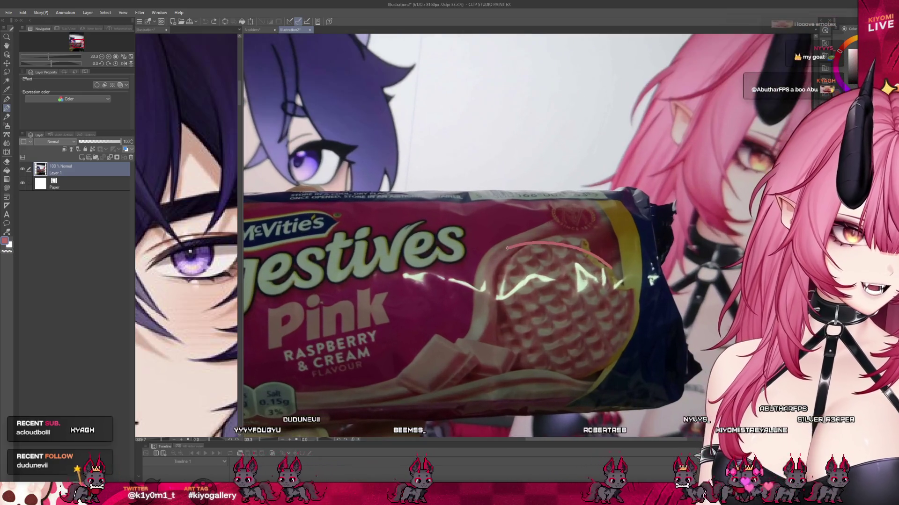
scroll(647, 253, down, 1)
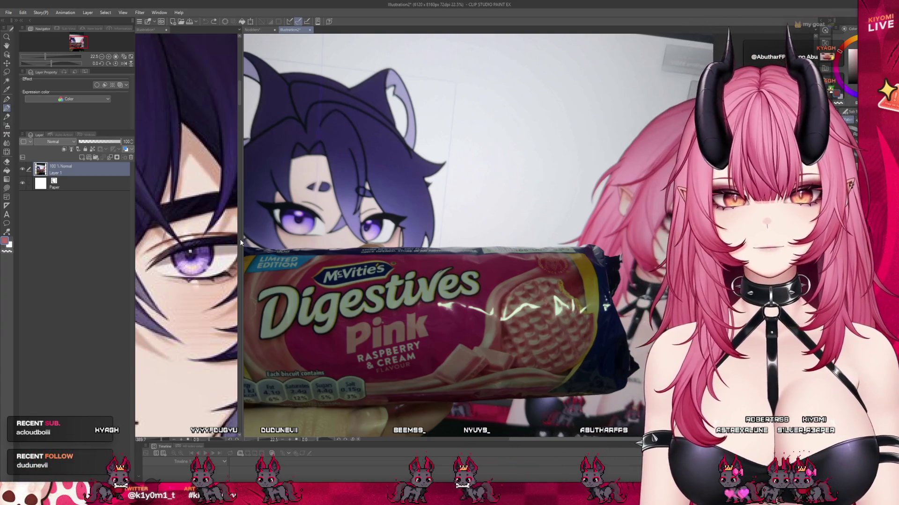
Step: Widen the pane to view the biscuit photo, then close the Illustration2 document
drag(240, 238, 149, 238)
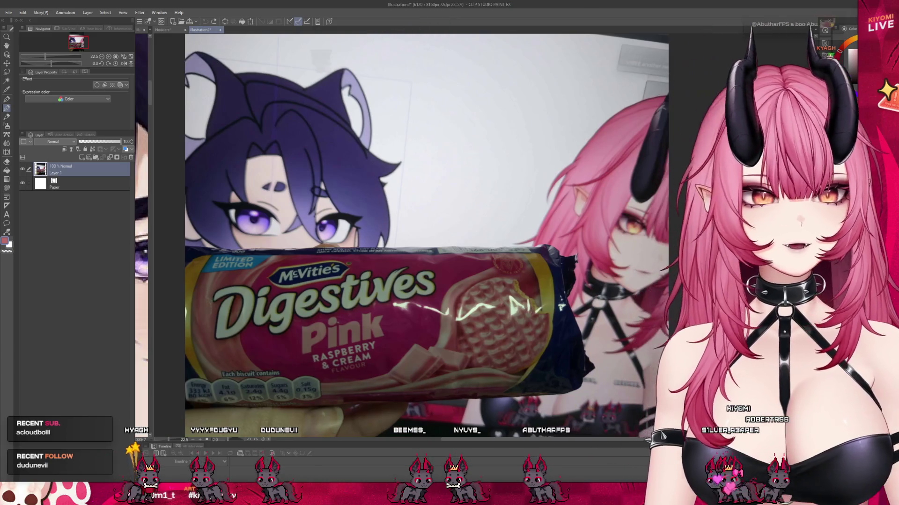
scroll(368, 327, down, 3)
scroll(368, 326, up, 4)
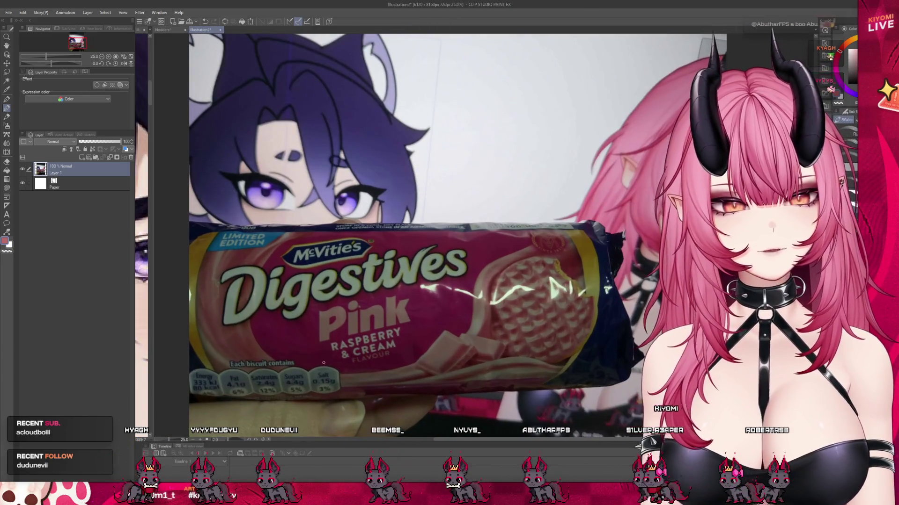
scroll(395, 342, down, 4)
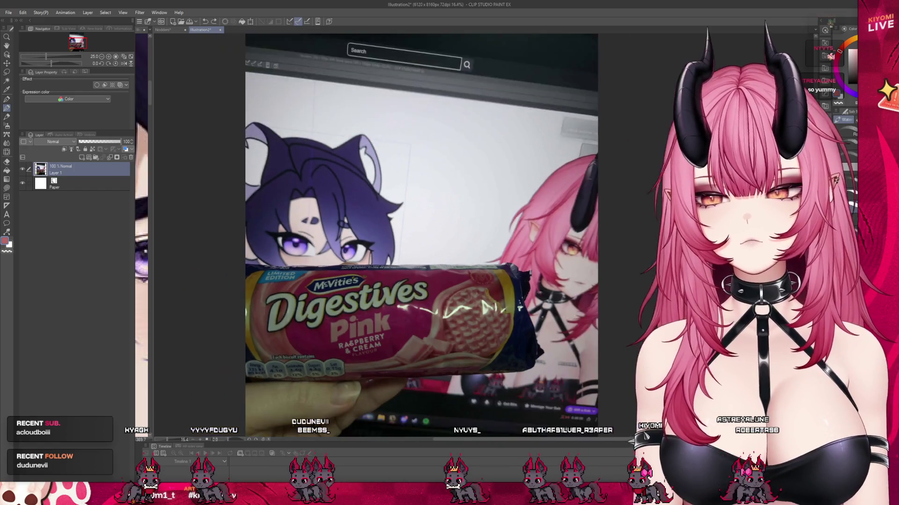
scroll(419, 347, up, 1)
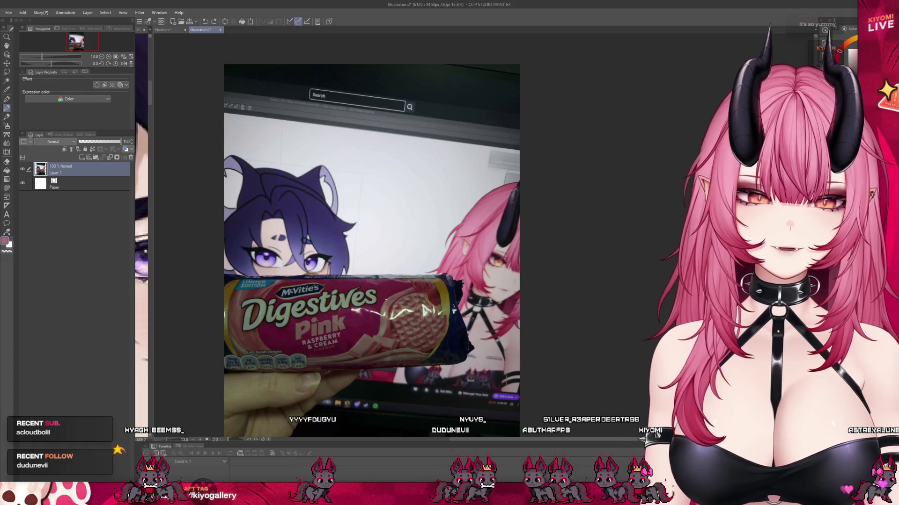
scroll(309, 178, down, 1)
scroll(309, 178, up, 1)
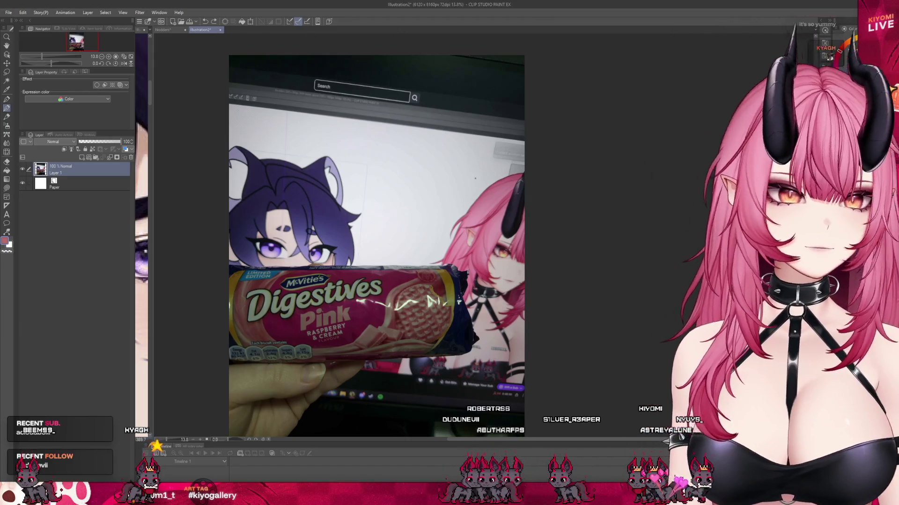
click(220, 29)
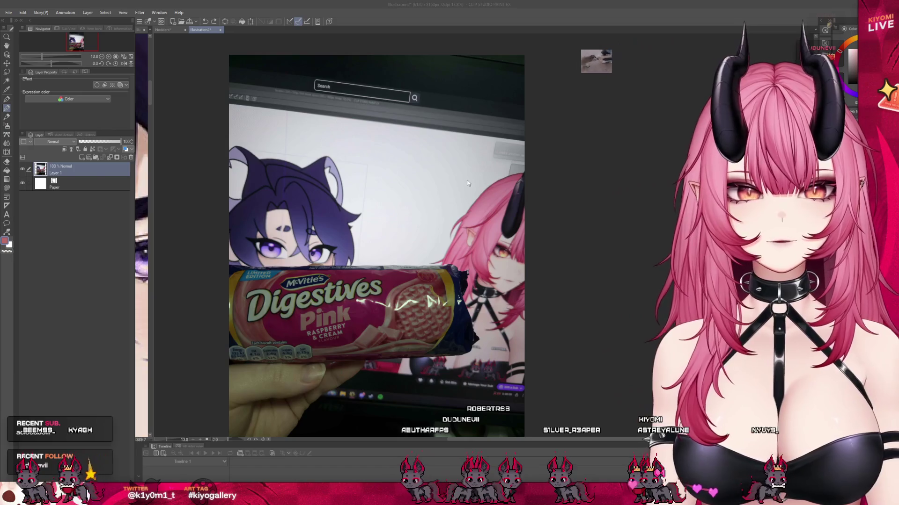
scroll(254, 135, up, 2)
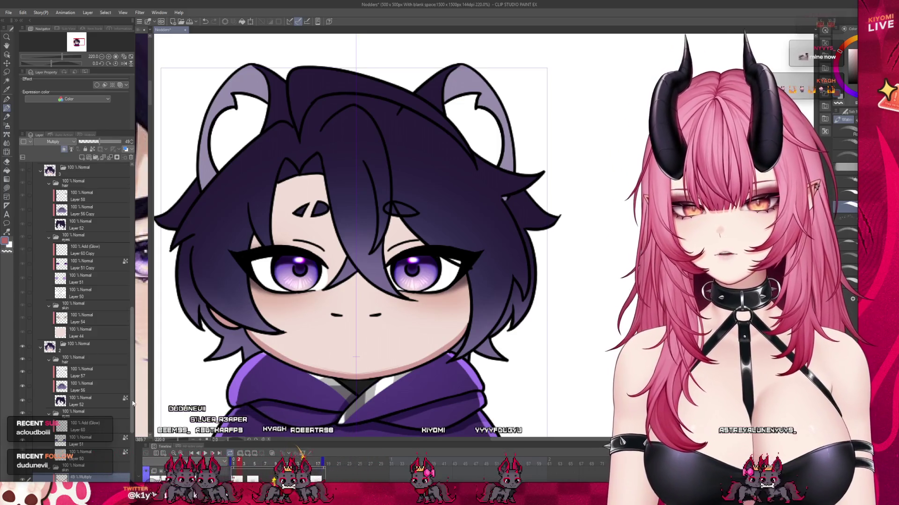
scroll(94, 375, down, 5)
click(77, 421)
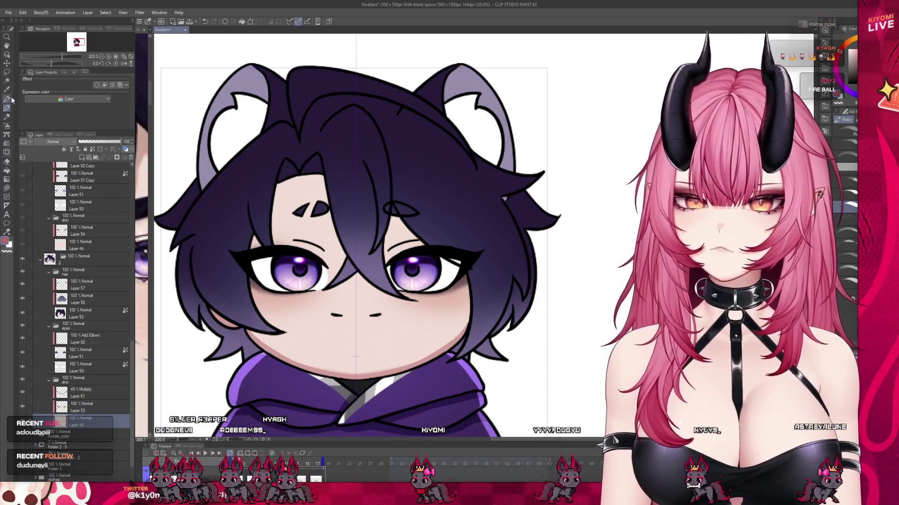
click(7, 152)
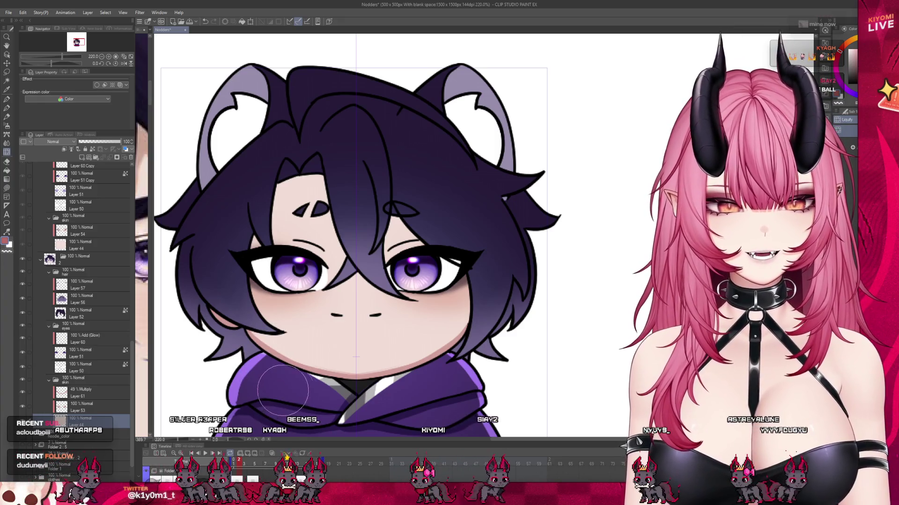
click(99, 393)
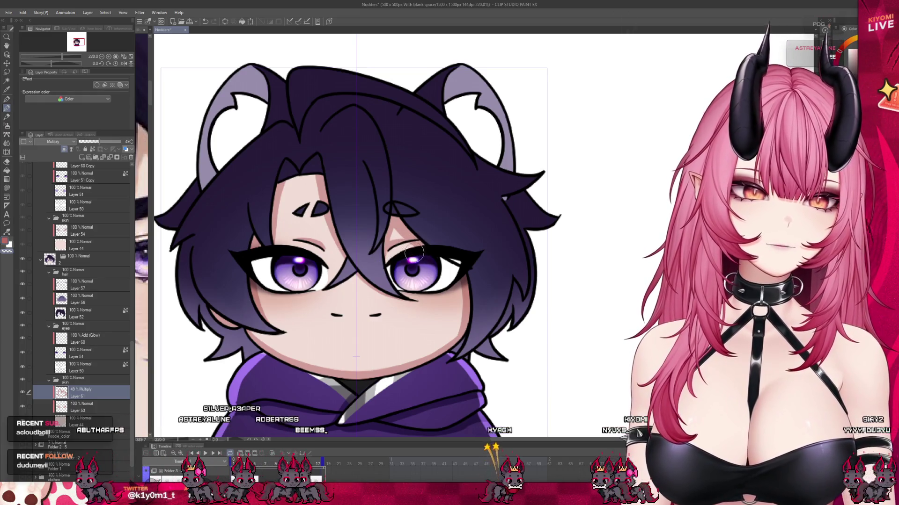
scroll(348, 192, down, 2)
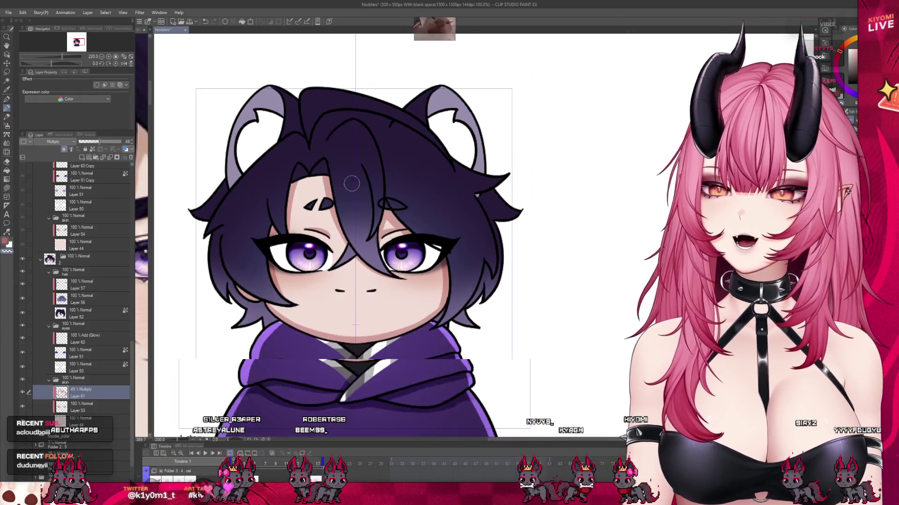
scroll(343, 203, up, 1)
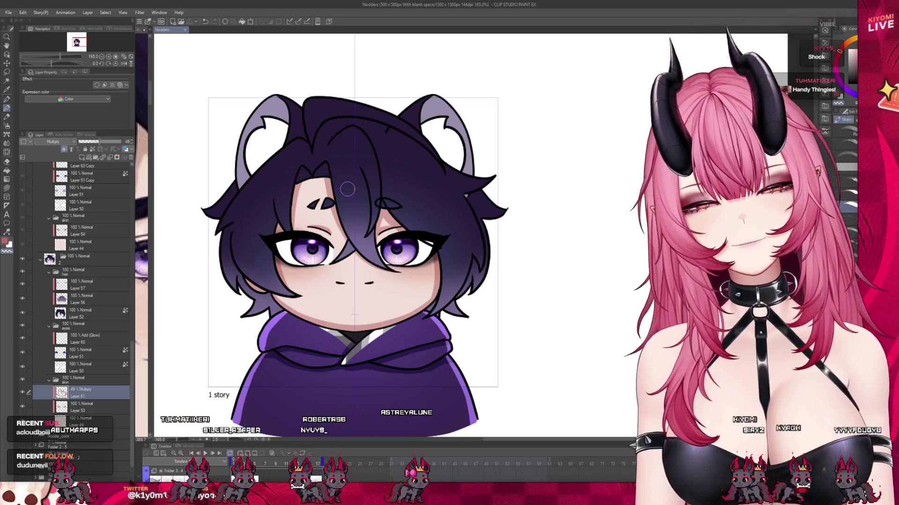
scroll(344, 188, down, 3)
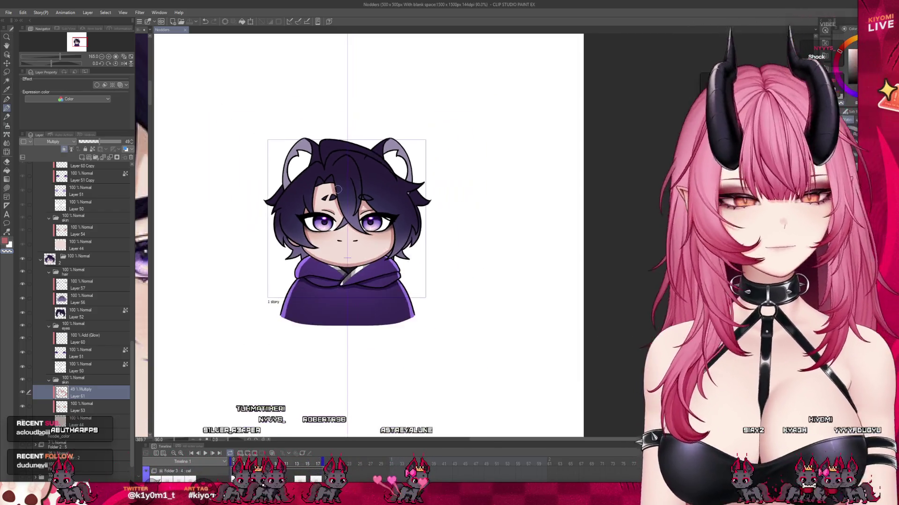
scroll(354, 202, up, 2)
scroll(354, 203, up, 2)
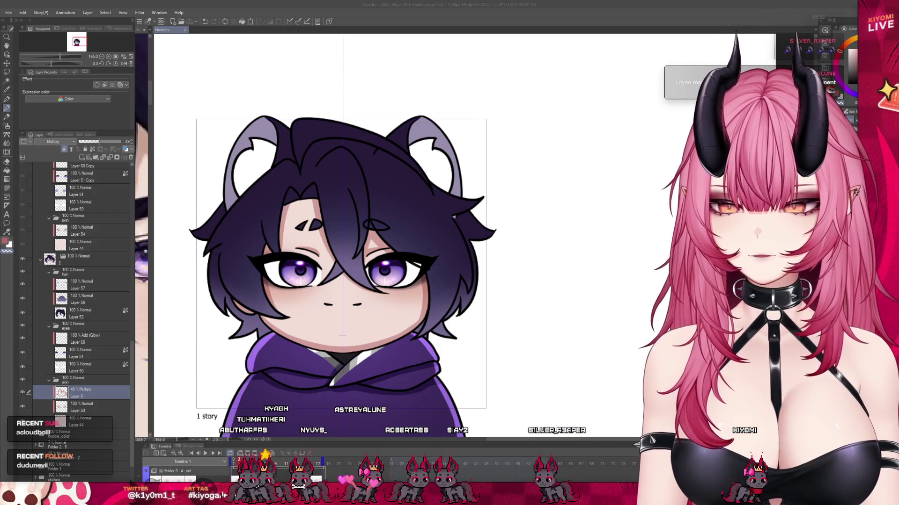
Step: Undo an accidental photo paste above Layer 54 of the second nod pose
scroll(84, 281, up, 1)
click(82, 258)
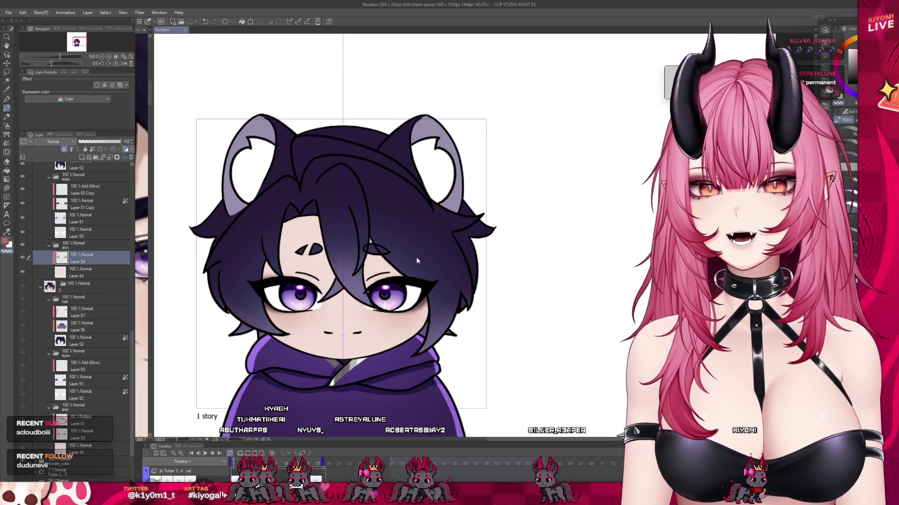
key(ctrl+v)
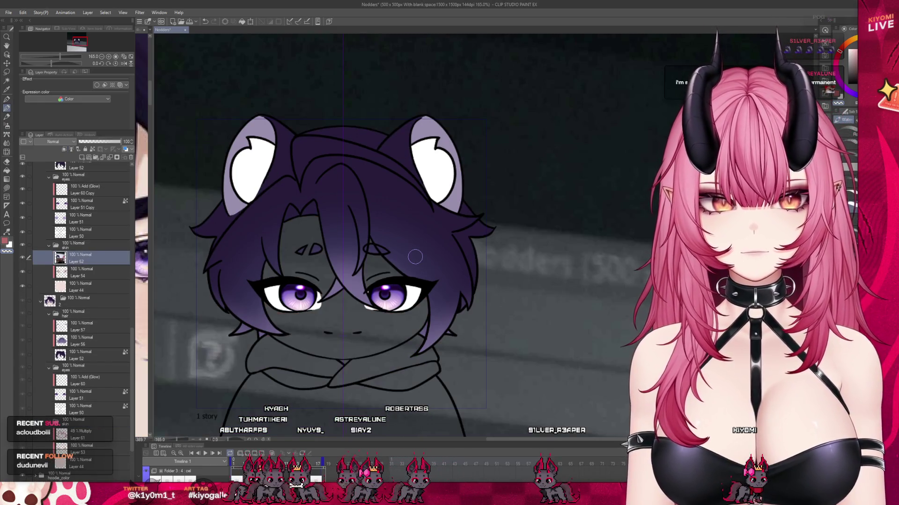
scroll(382, 227, down, 5)
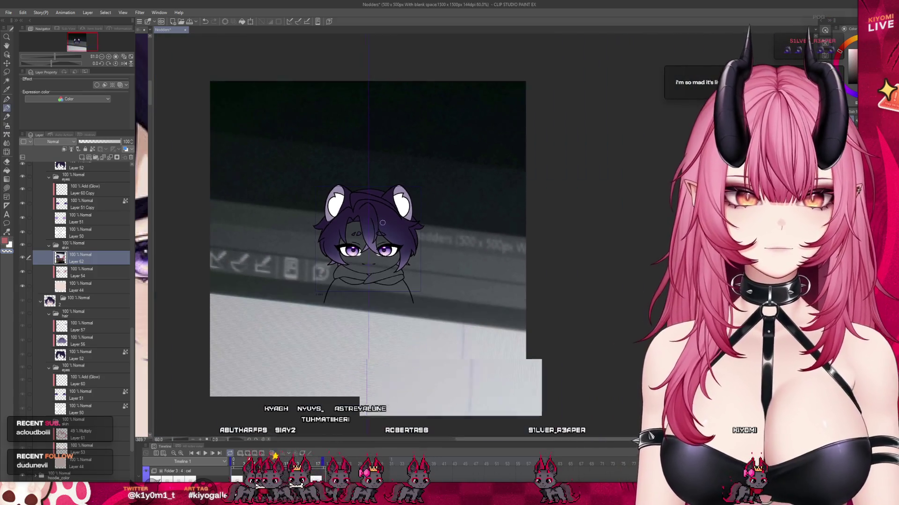
scroll(383, 225, up, 1)
key(ctrl+z)
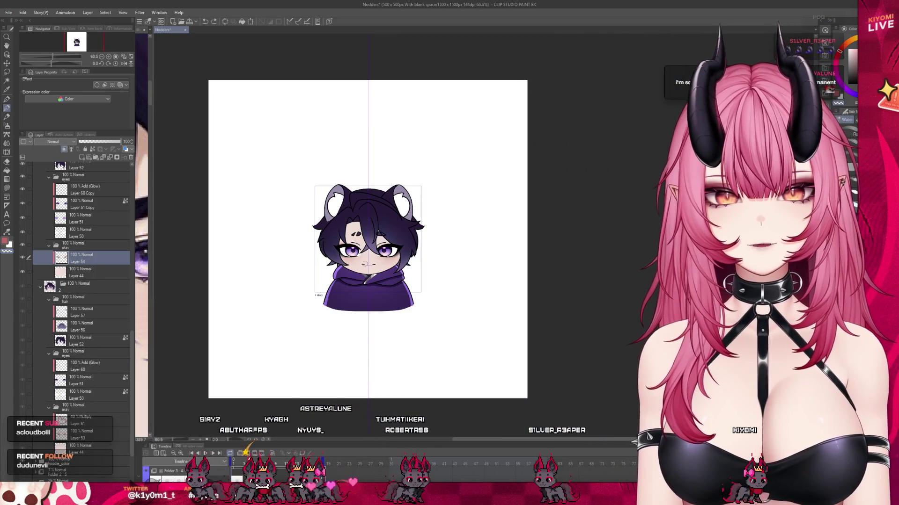
Step: Paste the 49% Multiply shading Layer 61 above Layer 54 as Layer 61 Copy
scroll(368, 239, up, 1)
click(81, 422)
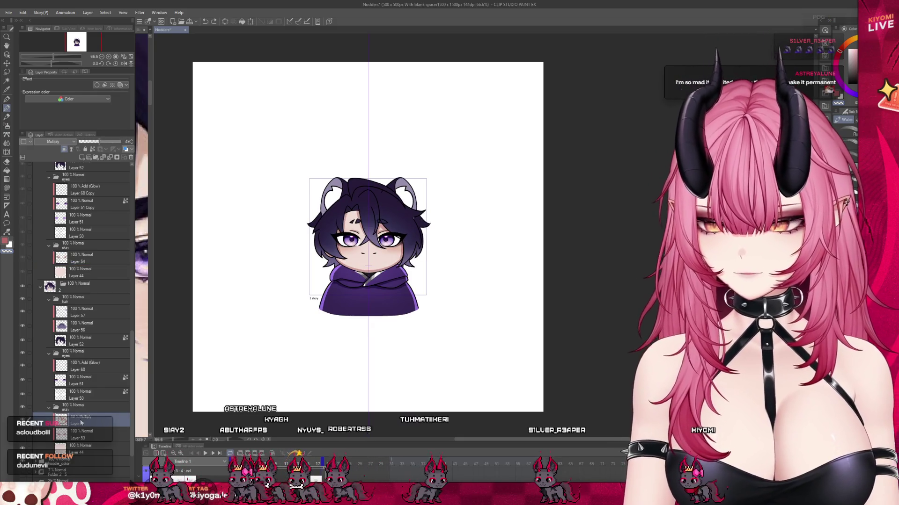
click(77, 261)
key(ctrl+v)
scroll(374, 197, up, 2)
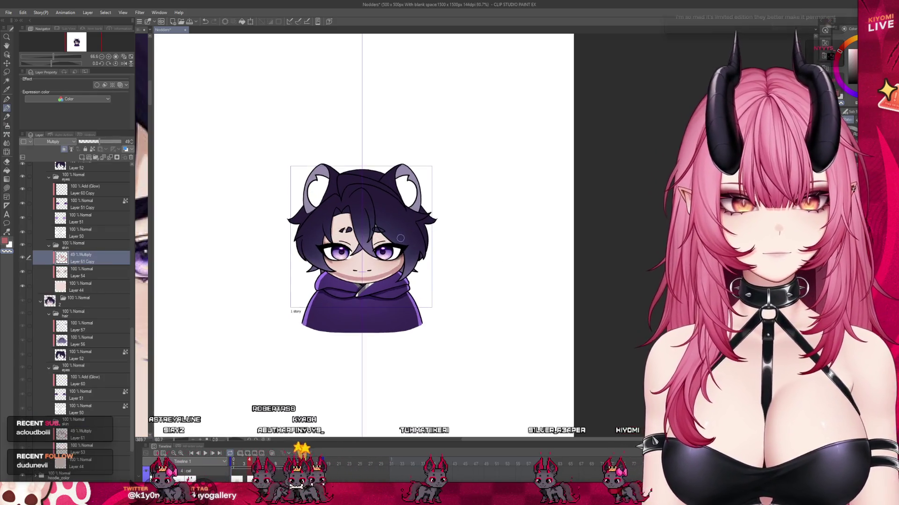
key(ctrl+t)
scroll(354, 225, up, 2)
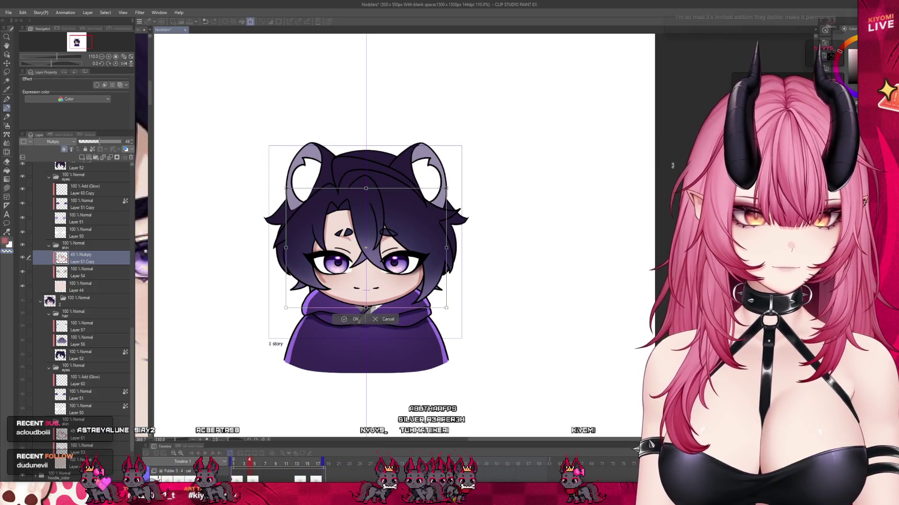
Step: Nudge the pasted face shading slightly down and confirm its position
key(Down)
key(Down)
key(Return)
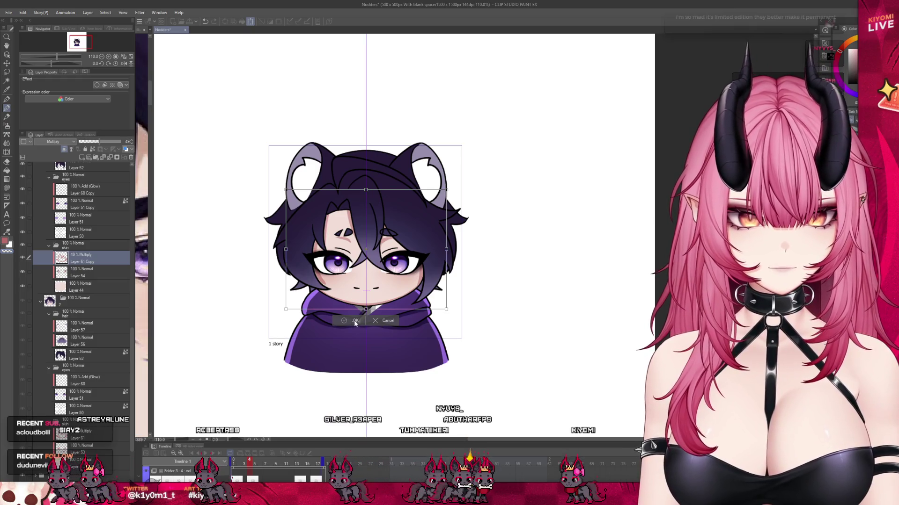
click(7, 188)
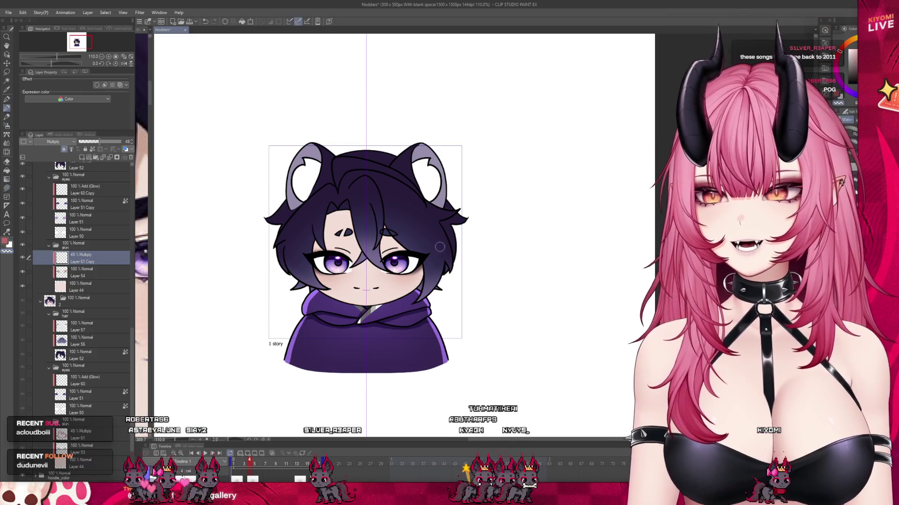
scroll(359, 254, up, 5)
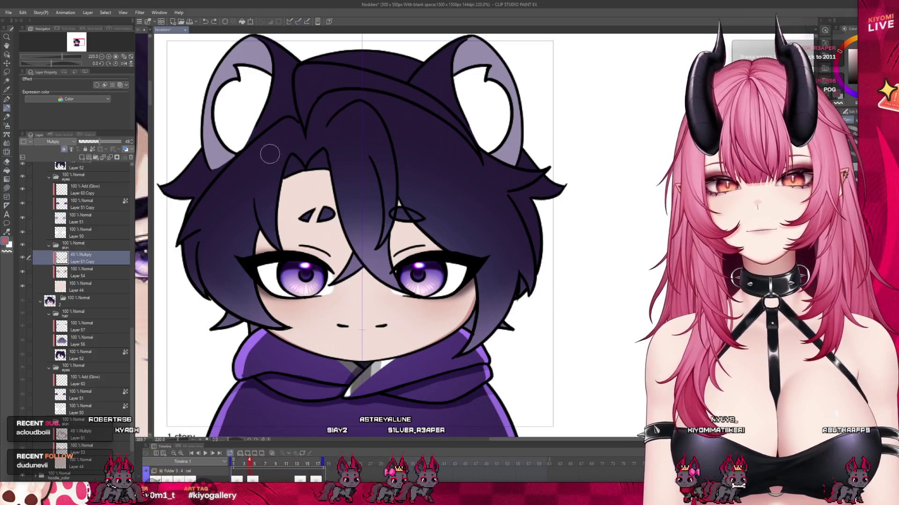
Step: Try several shading strokes along the left forehead hair edge, undoing and redoing to compare
drag(274, 167, 279, 220)
key(ctrl+z)
drag(280, 177, 305, 243)
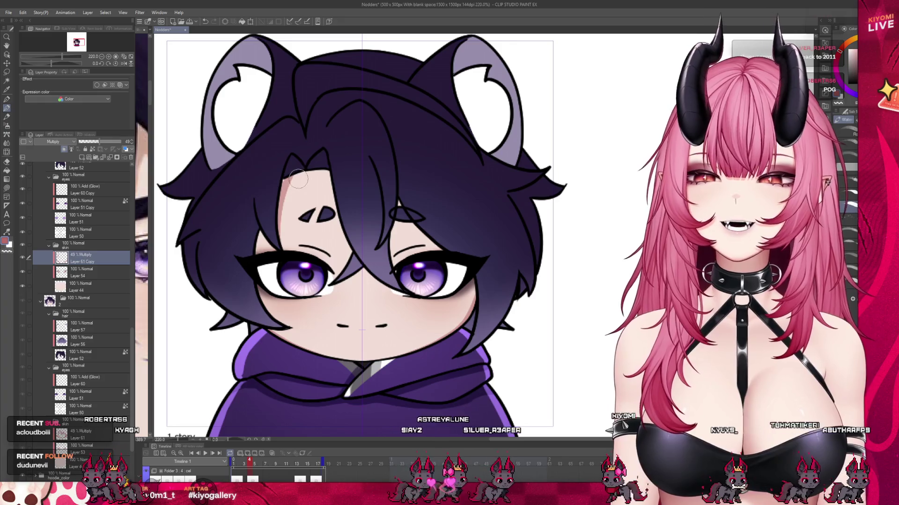
key(ctrl+z)
drag(283, 177, 282, 248)
key(ctrl+z)
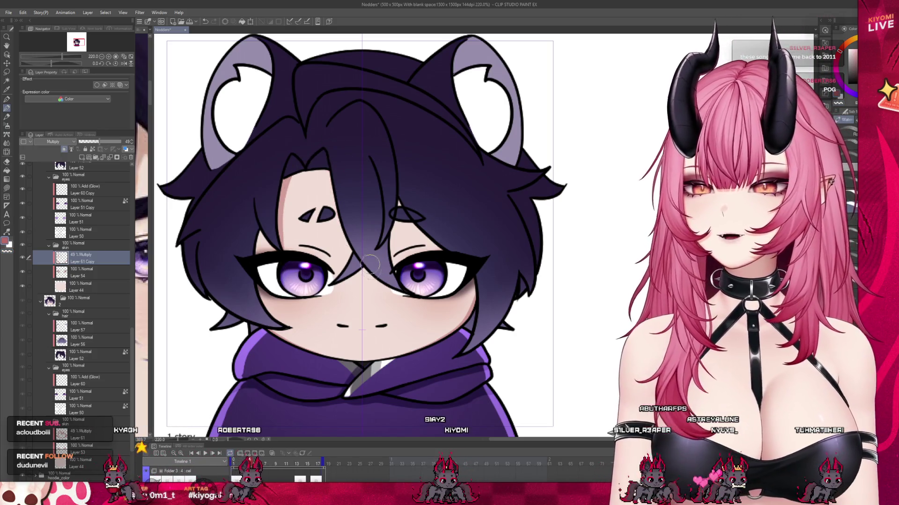
drag(322, 155, 330, 219)
key(ctrl+z)
key(ctrl+y)
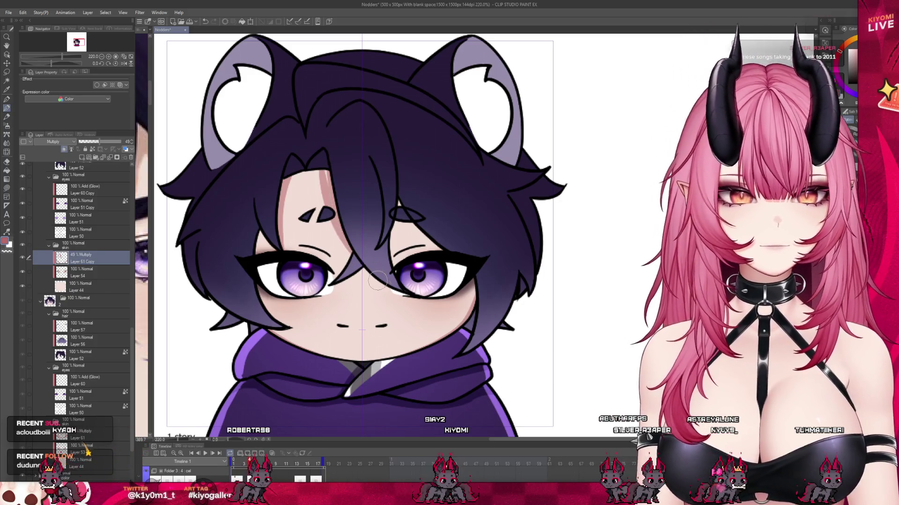
key(ctrl+z)
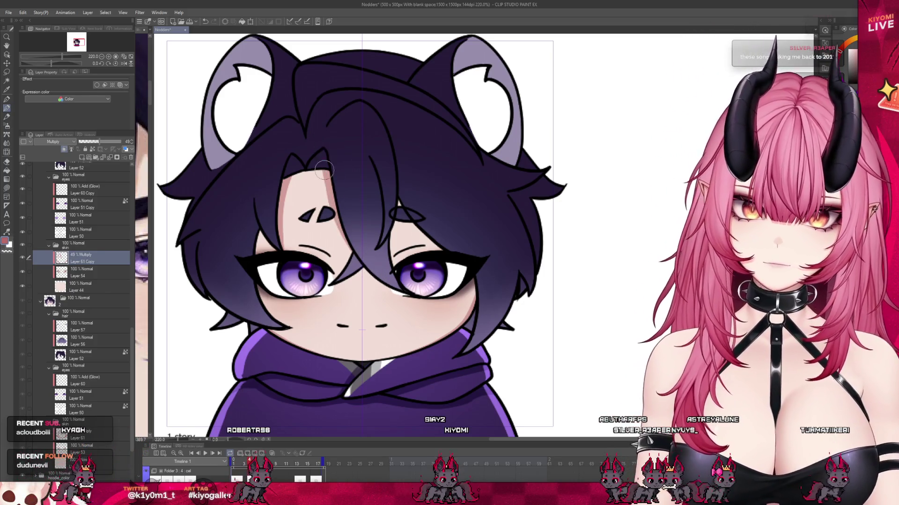
key(ctrl+z)
key(ctrl+y)
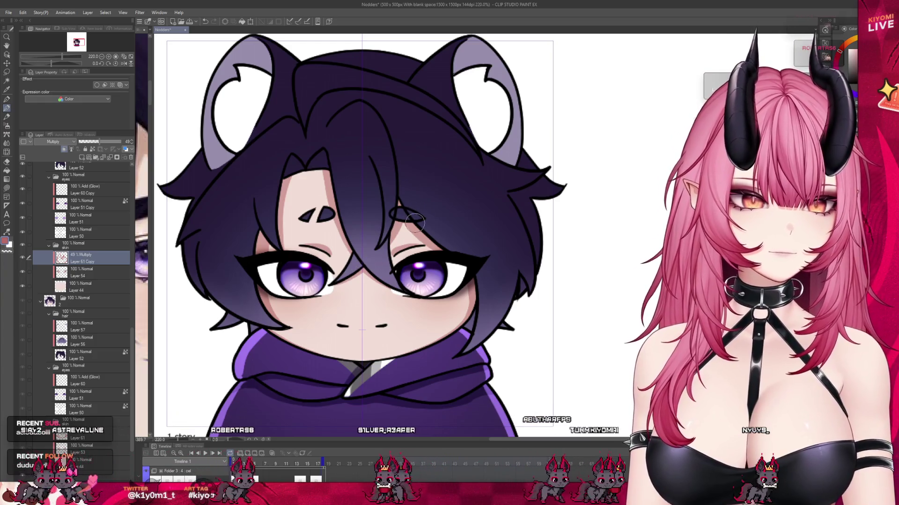
Step: Select a different nod frame in the Timeline to show the other head pose up close
scroll(329, 293, down, 2)
scroll(329, 293, down, 2)
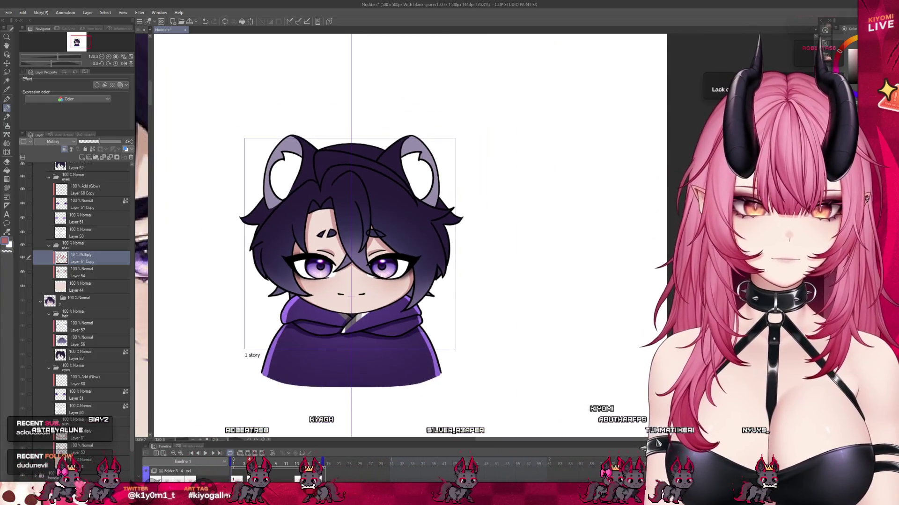
click(244, 463)
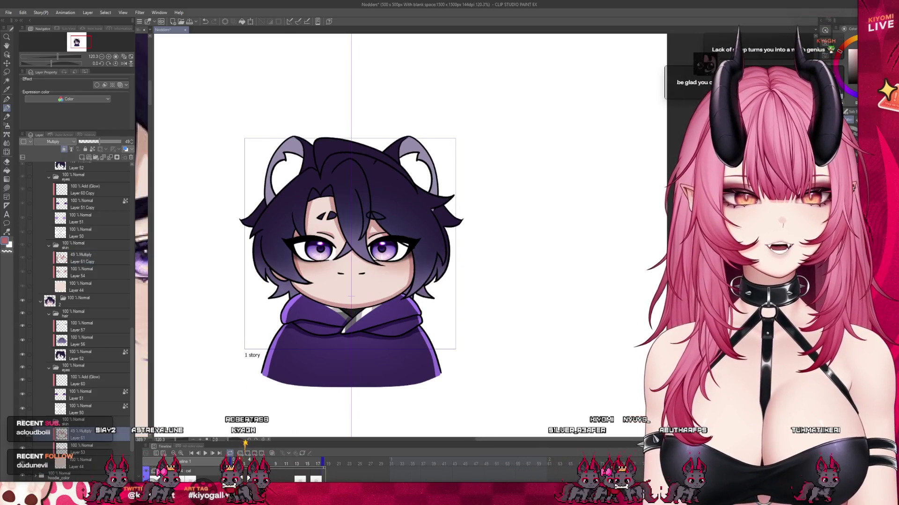
scroll(358, 259, up, 3)
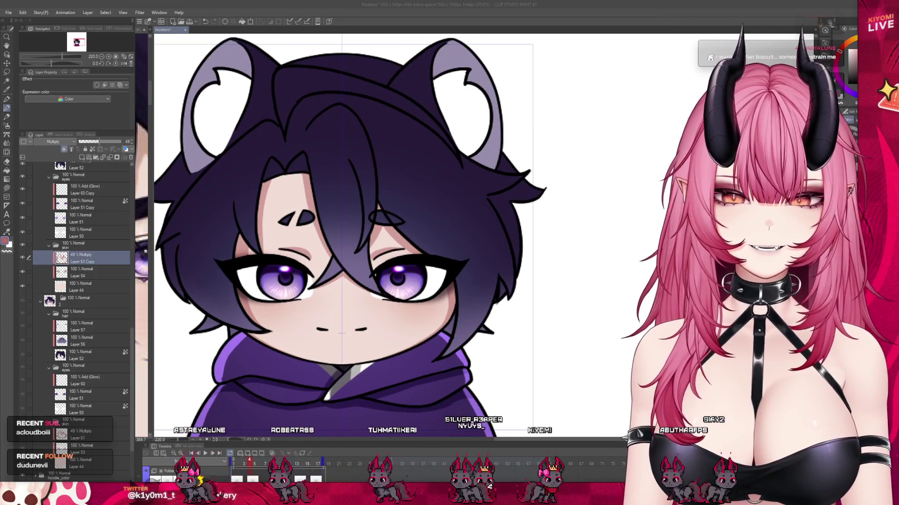
Step: Focus the canvas and step the animation to frame 3 on the Timeline
click(410, 337)
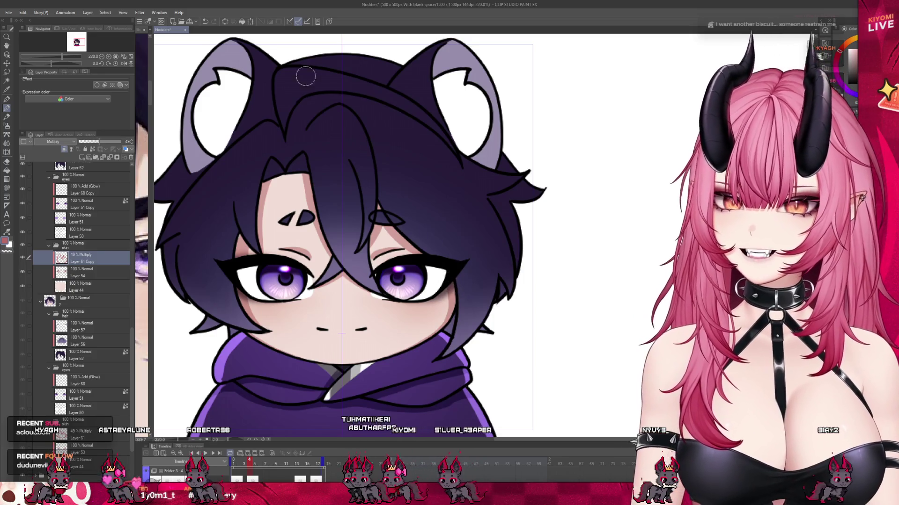
scroll(429, 309, down, 3)
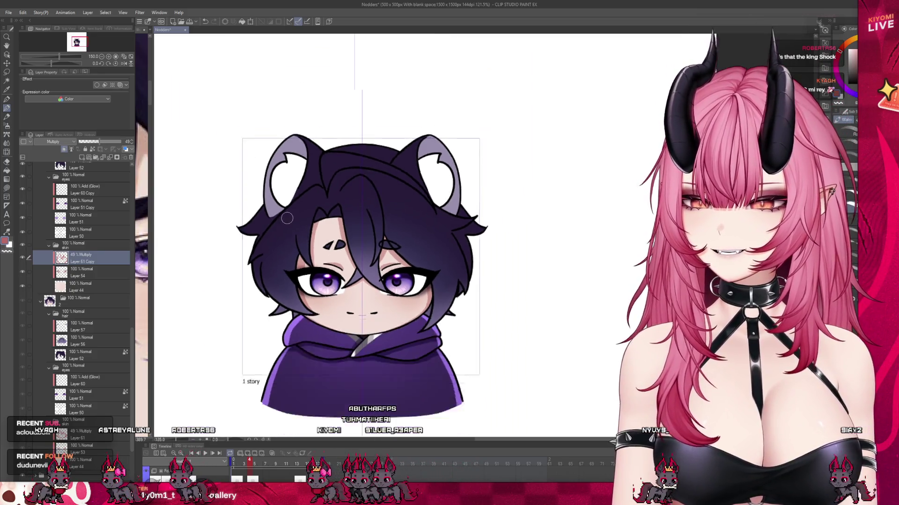
scroll(248, 206, up, 4)
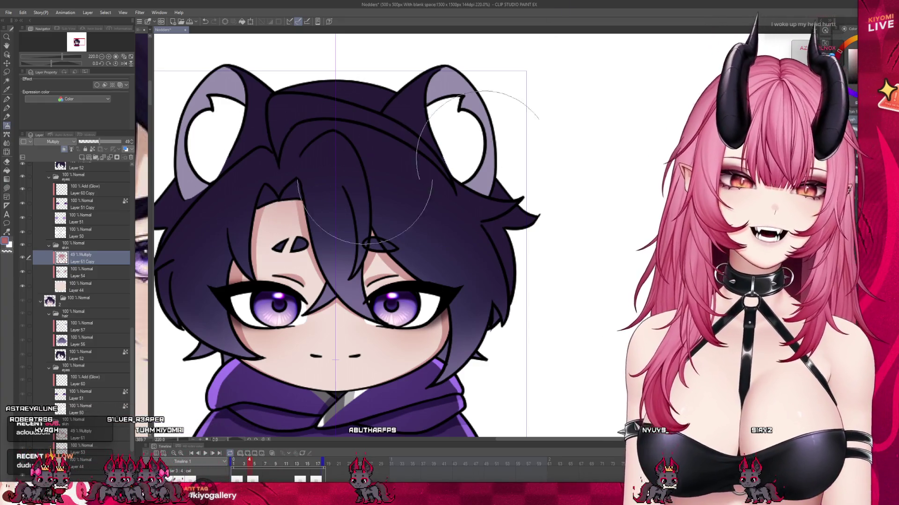
scroll(342, 237, down, 1)
scroll(342, 237, down, 2)
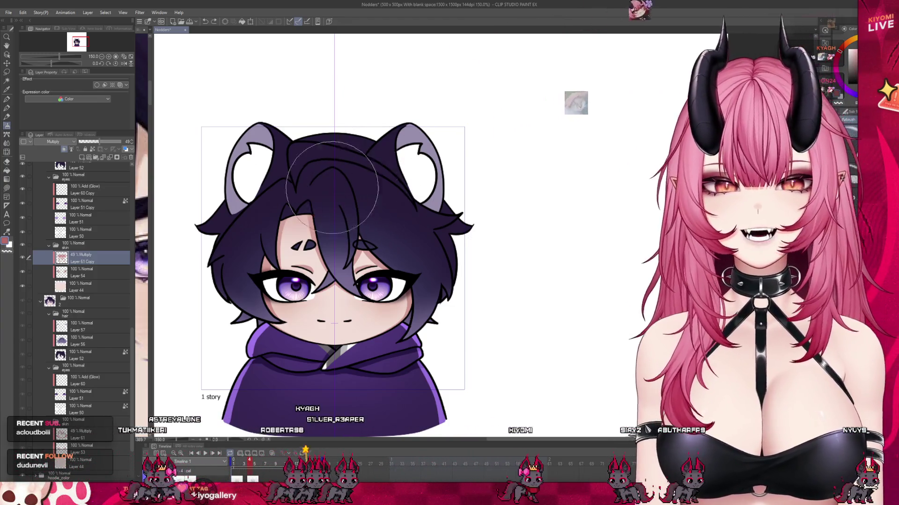
click(245, 462)
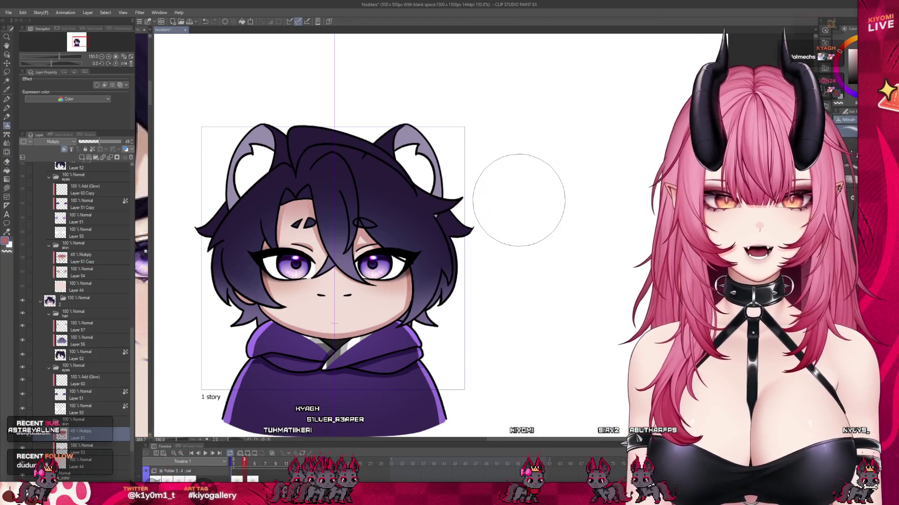
Step: Play the nodding animation as a loop to check the head motion
scroll(333, 315, down, 1)
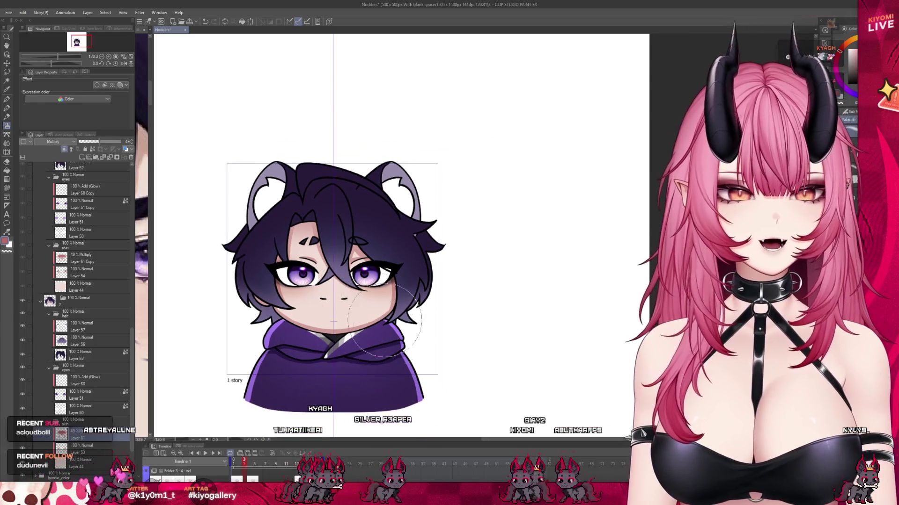
scroll(390, 330, down, 1)
key(space)
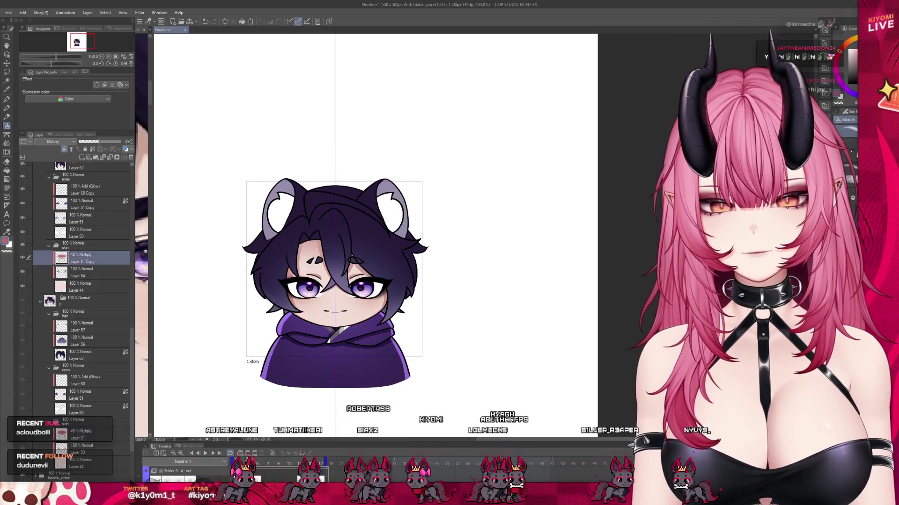
scroll(332, 266, up, 3)
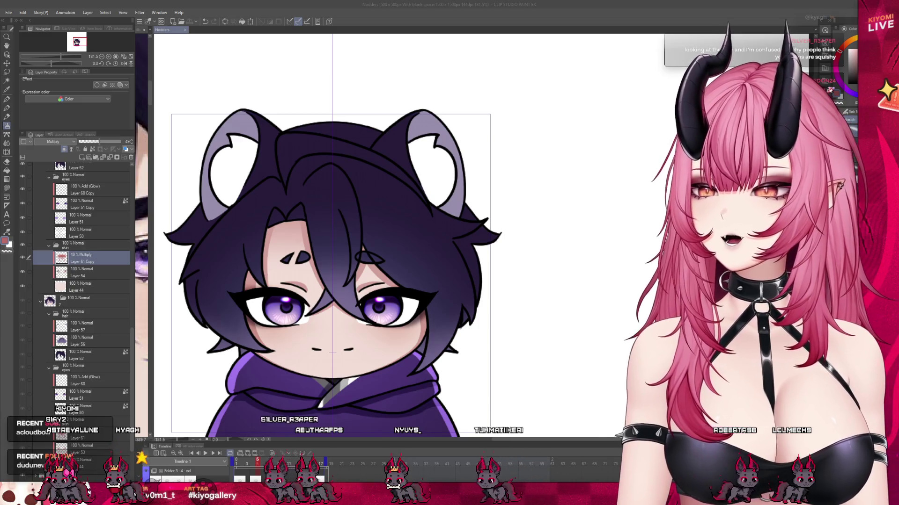
Step: Replay the nodding animation from the Timeline
scroll(320, 249, down, 2)
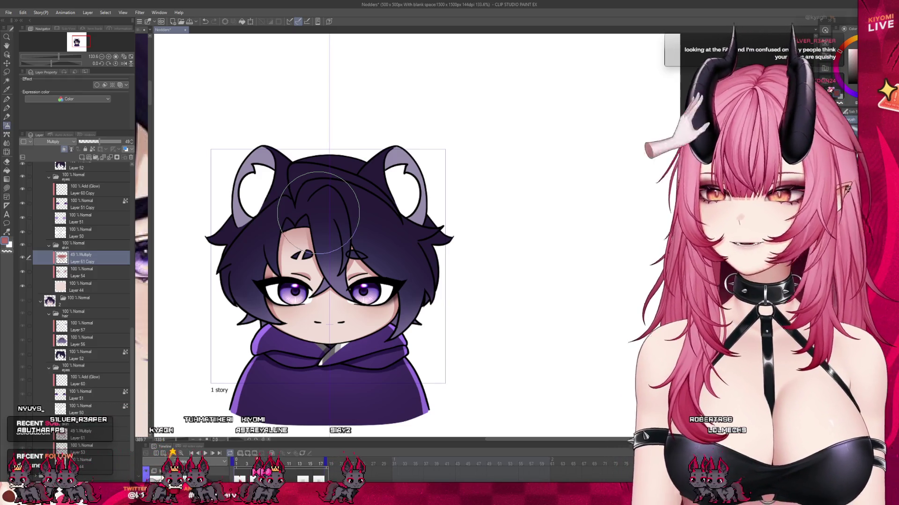
scroll(324, 261, down, 1)
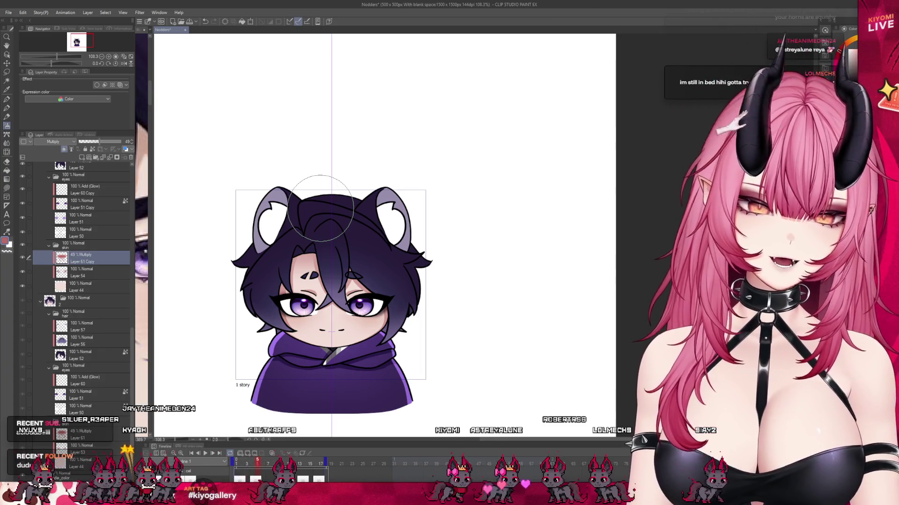
scroll(276, 192, up, 3)
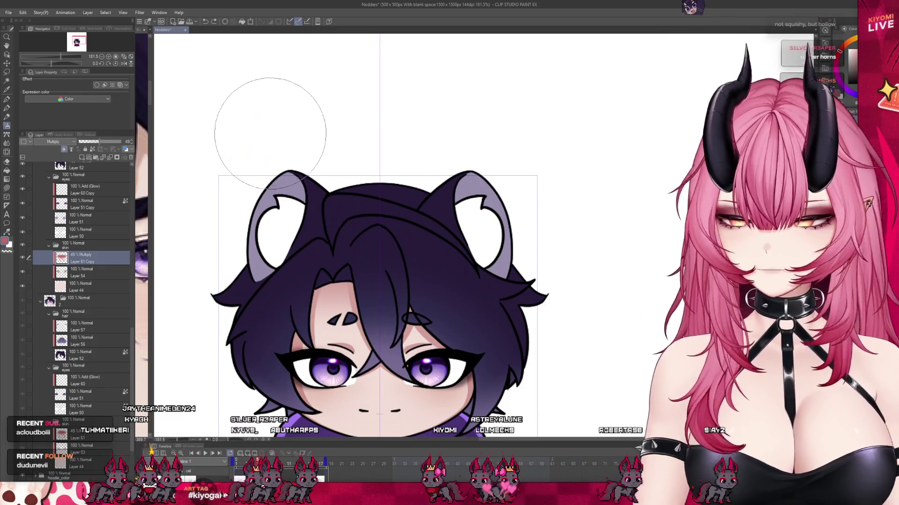
scroll(271, 131, down, 2)
scroll(316, 201, up, 1)
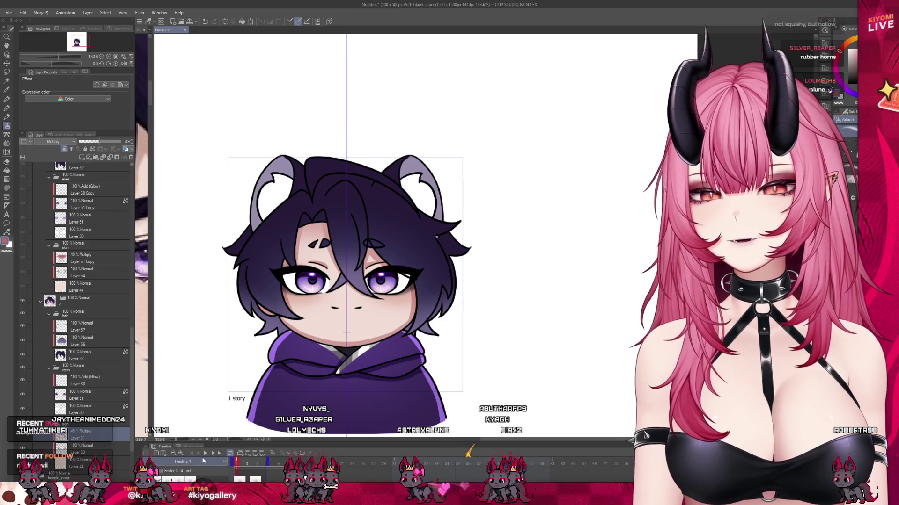
click(206, 454)
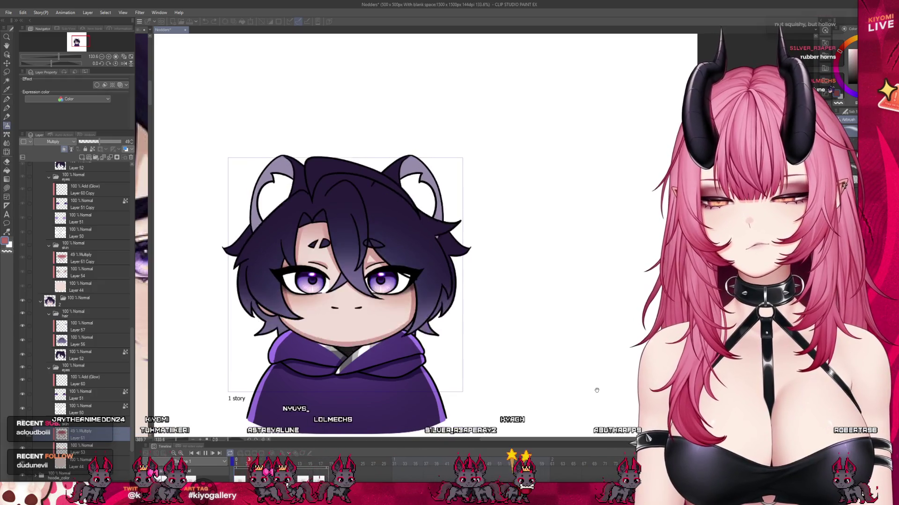
Step: Stop playback and return the playhead to the first animation frame
scroll(350, 348, up, 3)
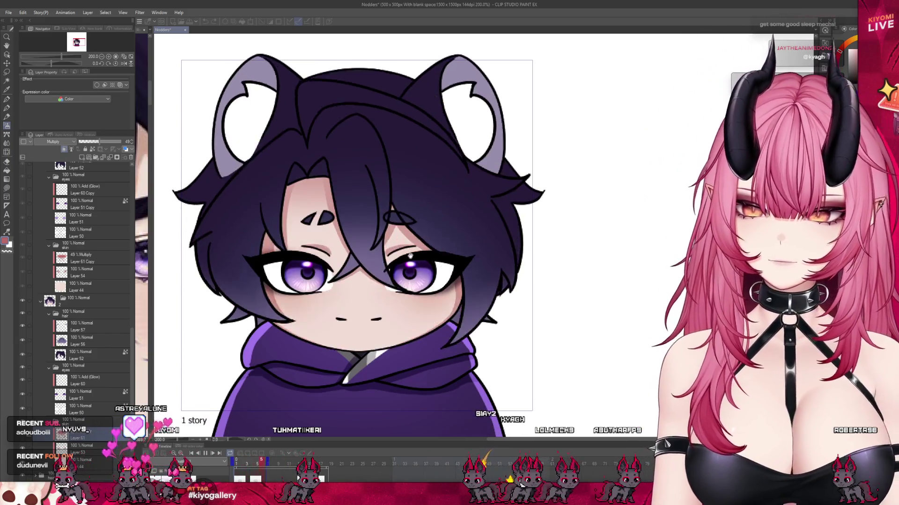
click(205, 454)
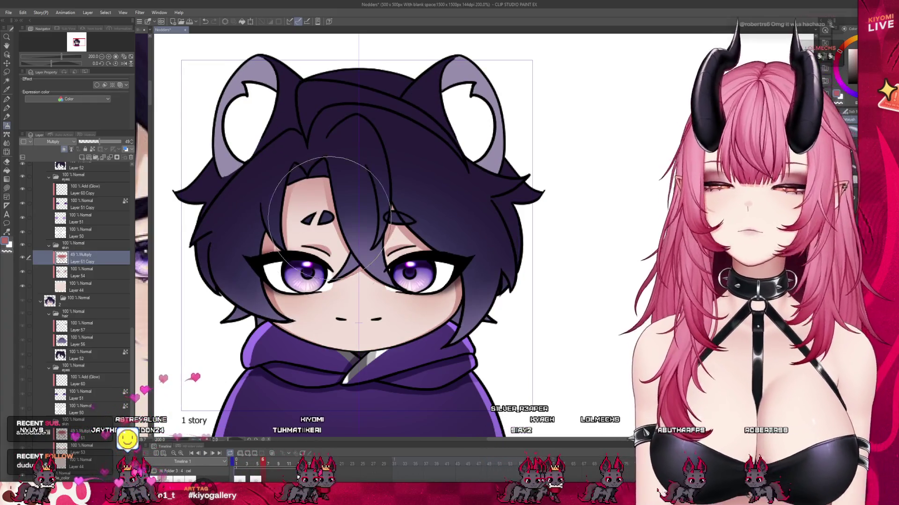
scroll(313, 255, down, 3)
scroll(313, 255, up, 2)
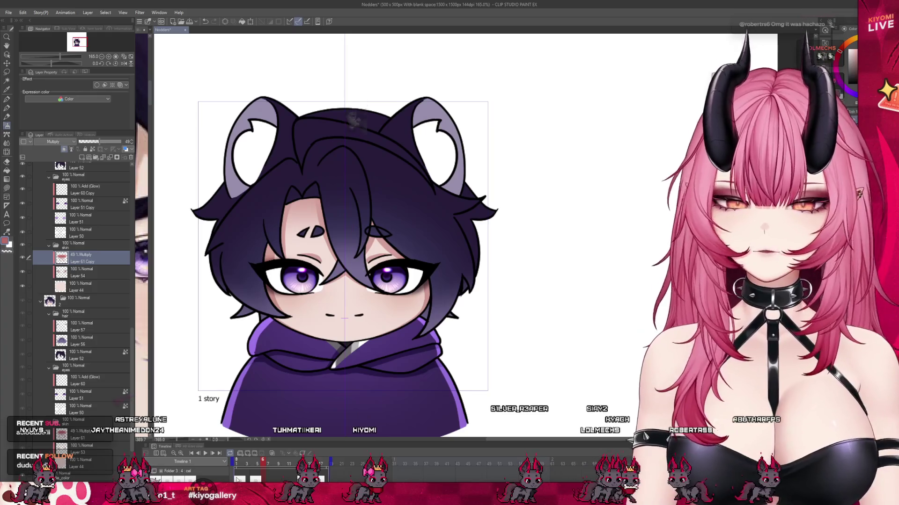
key(Home)
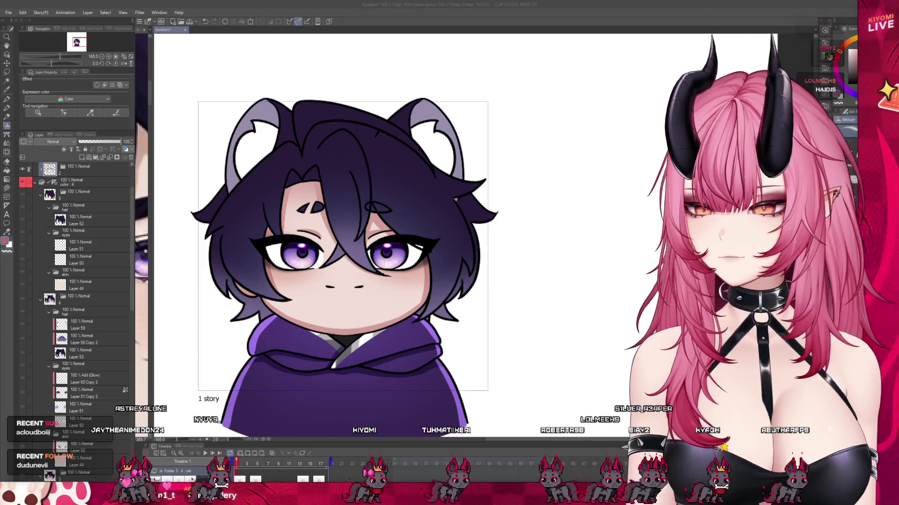
Step: View the drawing at 100% and add a new blank layer above Layer 50 in the eyes folder
key(ctrl+alt+0)
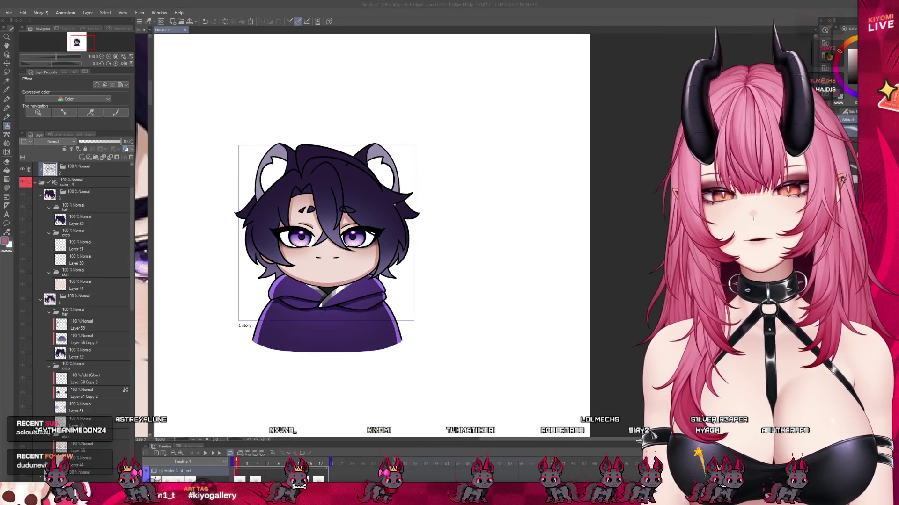
scroll(75, 291, down, 2)
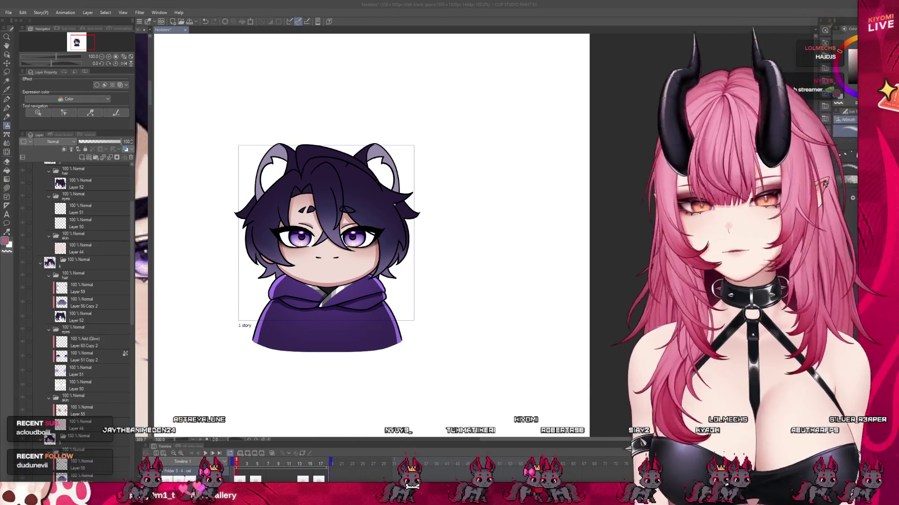
click(80, 385)
click(81, 158)
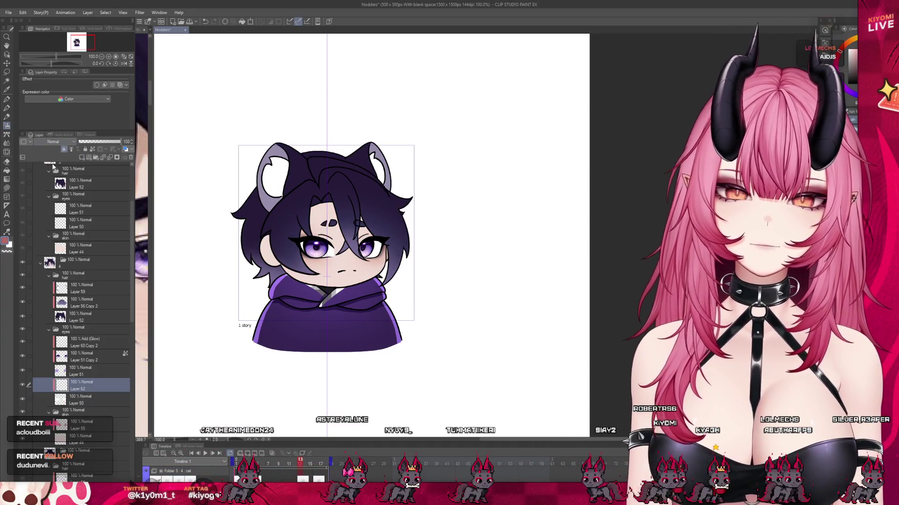
Step: Switch the animation to cel 4
click(316, 478)
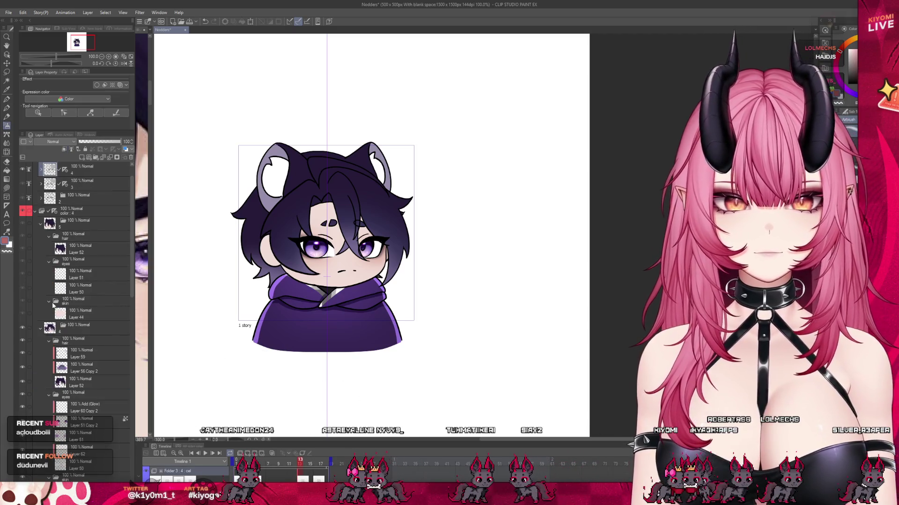
scroll(57, 300, up, 2)
scroll(328, 222, up, 2)
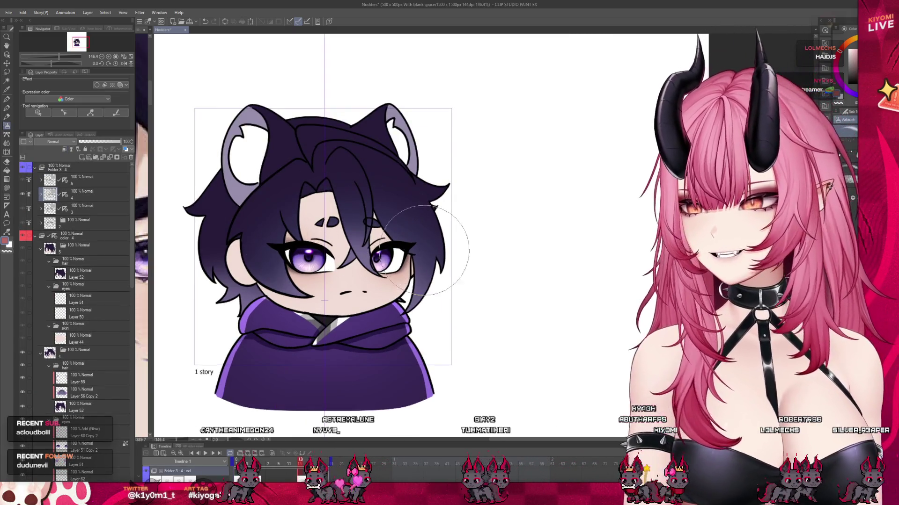
scroll(425, 252, down, 2)
scroll(443, 309, up, 1)
scroll(68, 229, down, 1)
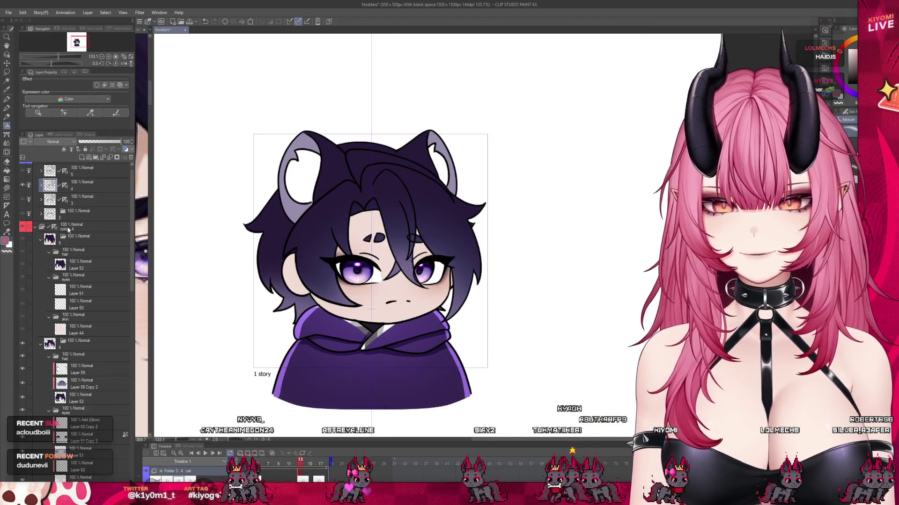
scroll(77, 337, down, 3)
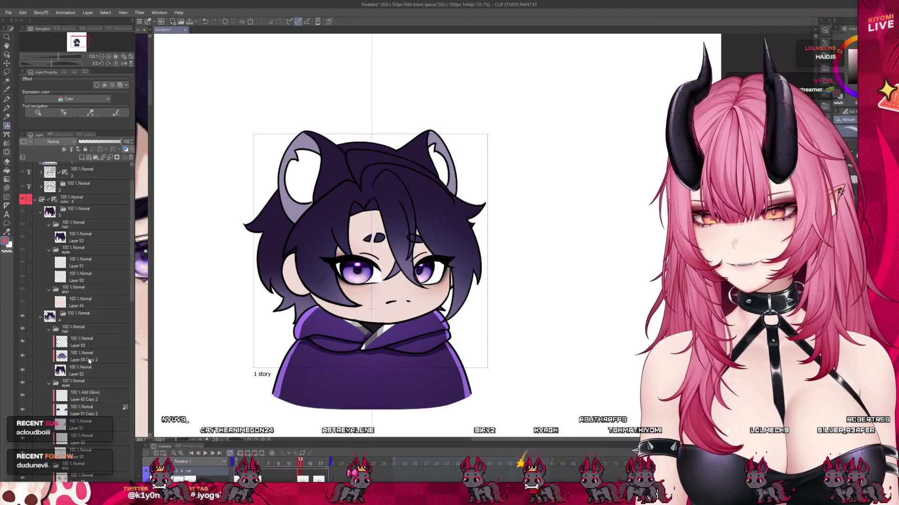
Step: Select Layer 55 in the skin folder to hold the face shading layer
click(79, 369)
scroll(80, 371, down, 2)
scroll(83, 377, down, 5)
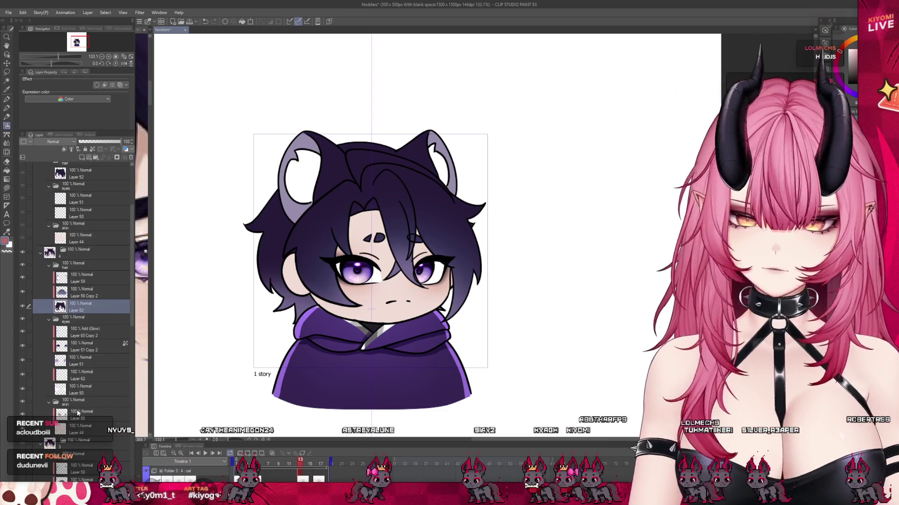
click(89, 414)
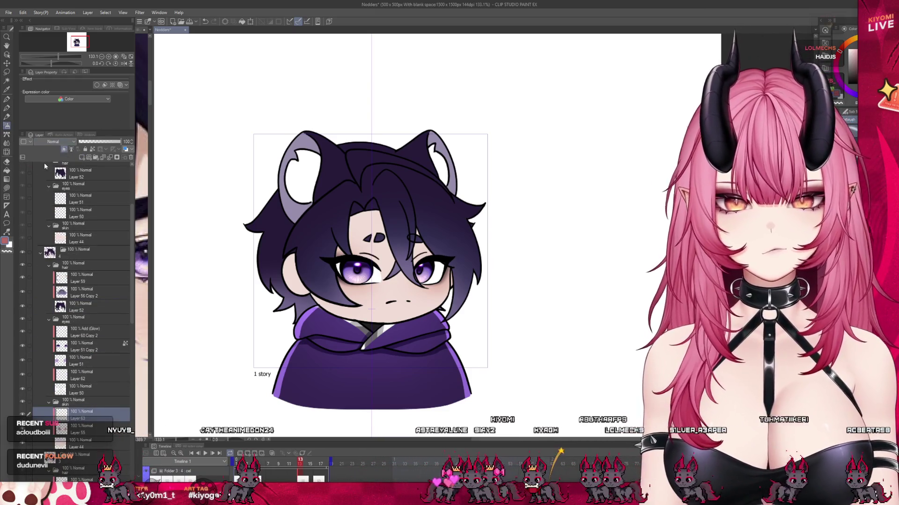
scroll(114, 291, down, 15)
scroll(125, 242, up, 10)
scroll(104, 439, down, 6)
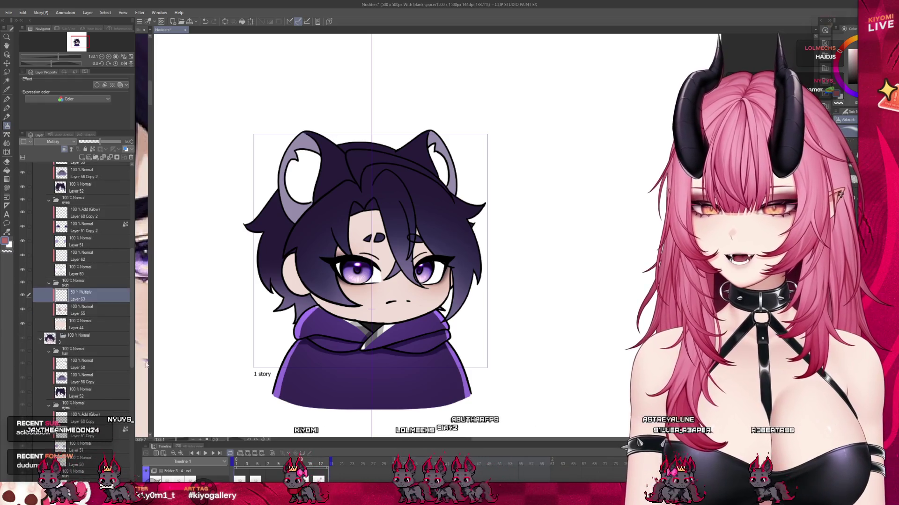
Step: Airbrush soft shadows on the face beneath the fringe on Multiply Layer 63
scroll(104, 412, down, 6)
scroll(113, 373, up, 10)
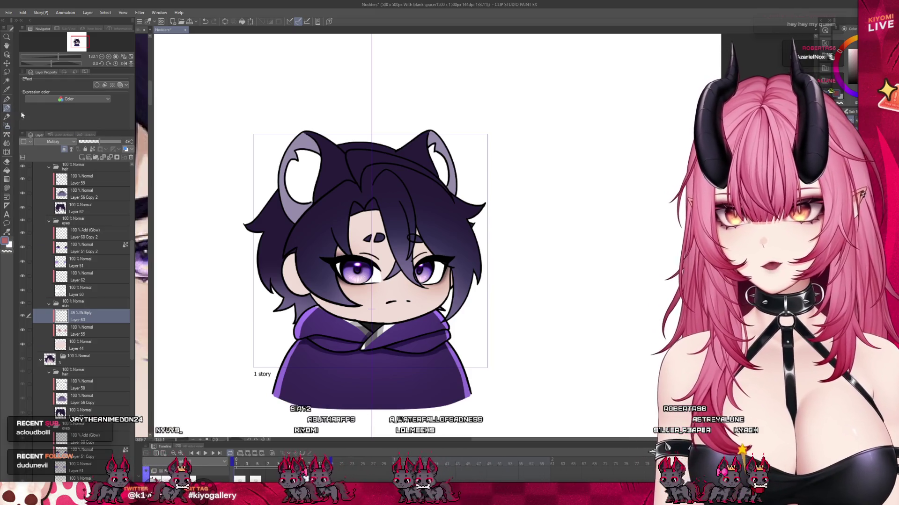
scroll(411, 217, up, 2)
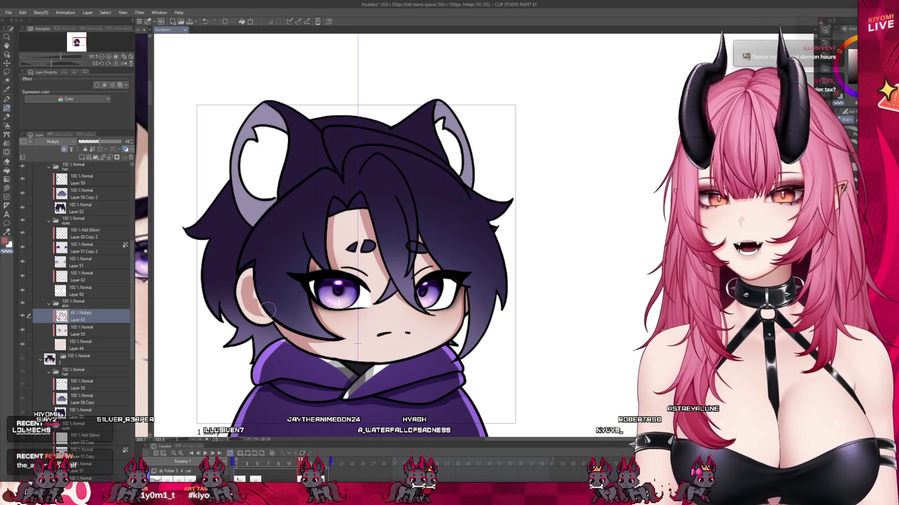
click(4, 125)
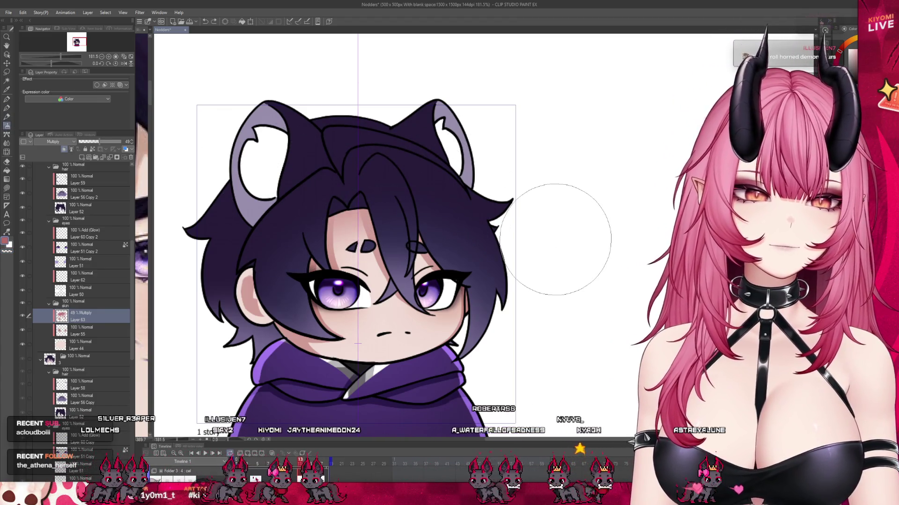
key(p)
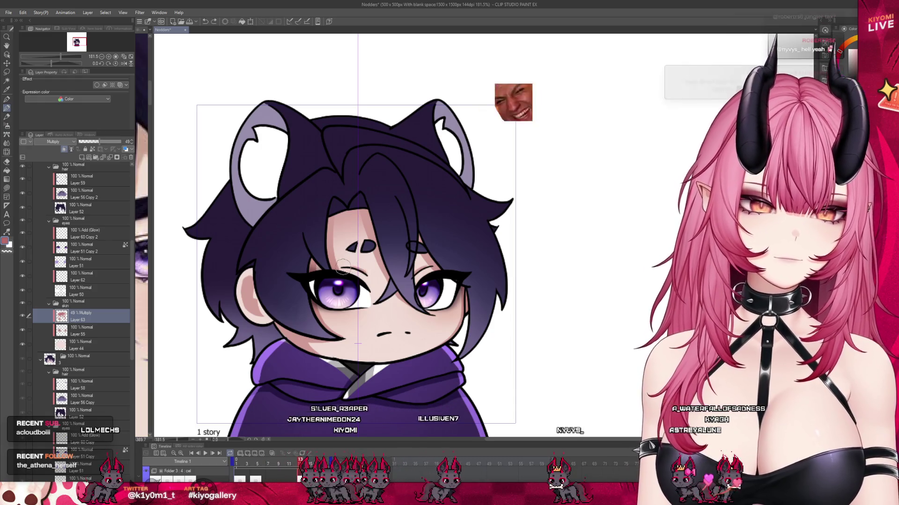
scroll(390, 267, down, 5)
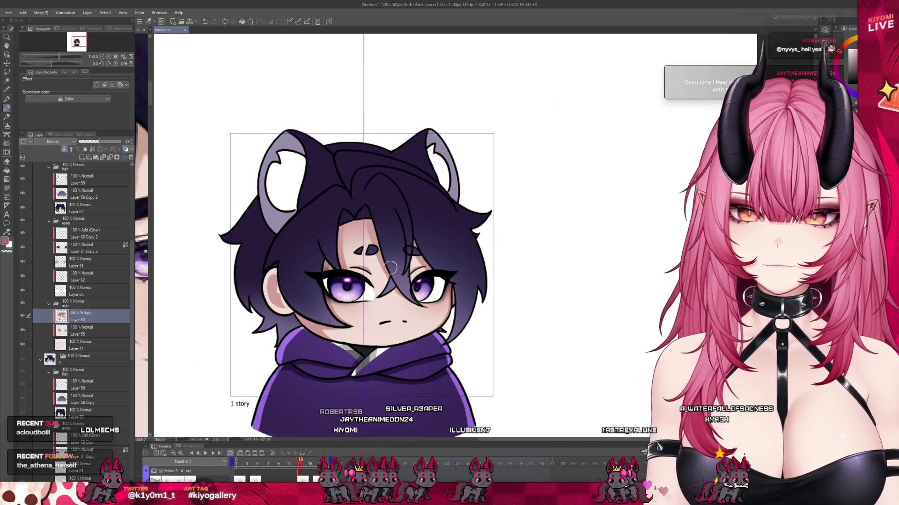
scroll(391, 268, up, 5)
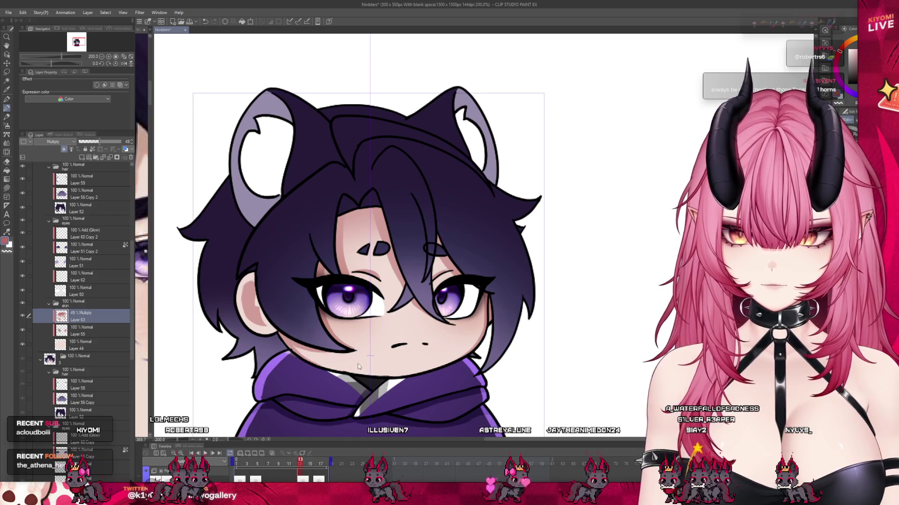
Step: Jump to another frame of the nod animation in the Timeline
scroll(345, 319, down, 5)
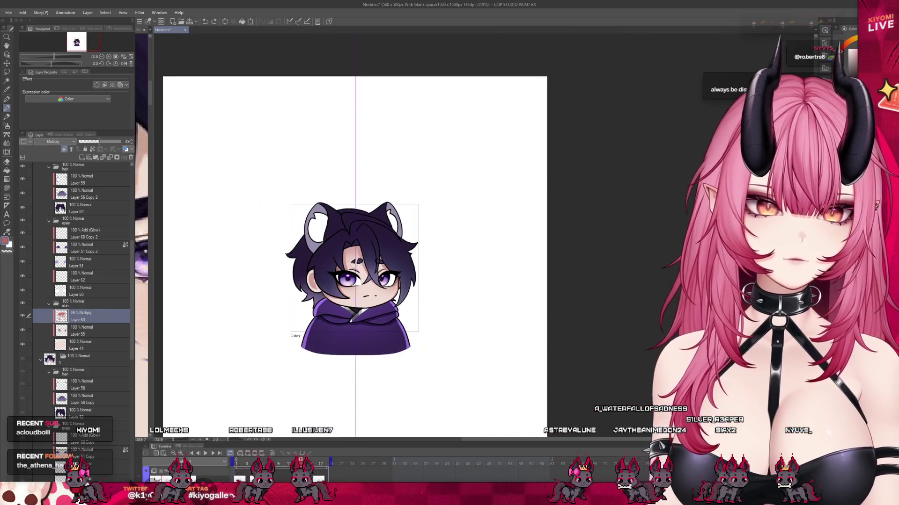
scroll(360, 266, up, 5)
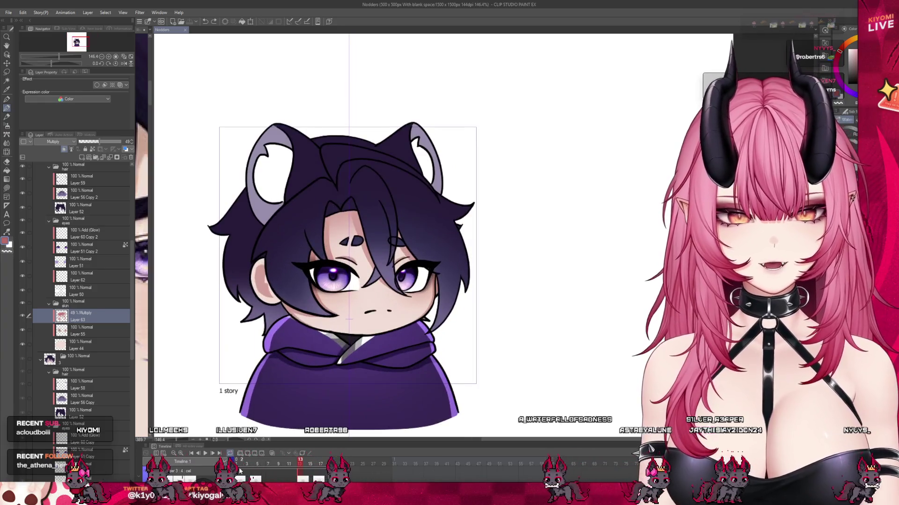
click(255, 475)
Step: Select the pink bow layer, Layer 126 Copy 3, on the emotes sheet
scroll(339, 263, up, 3)
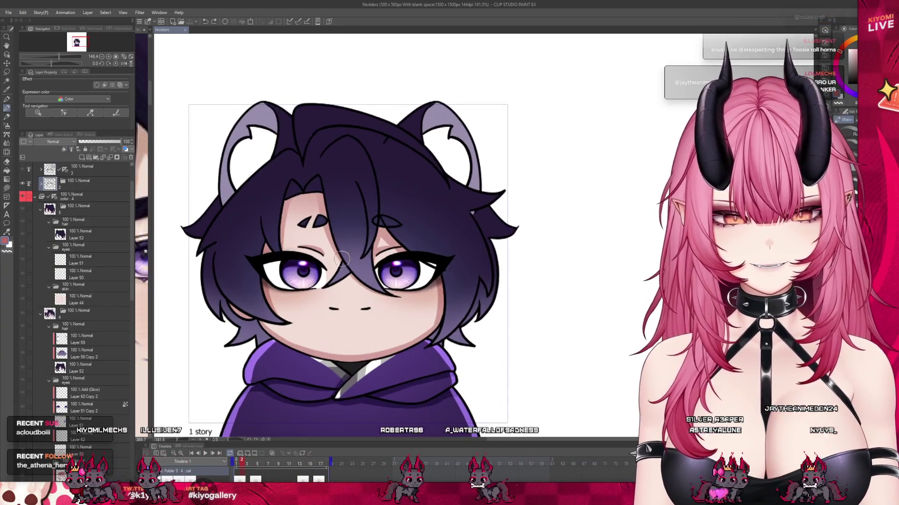
scroll(339, 263, down, 2)
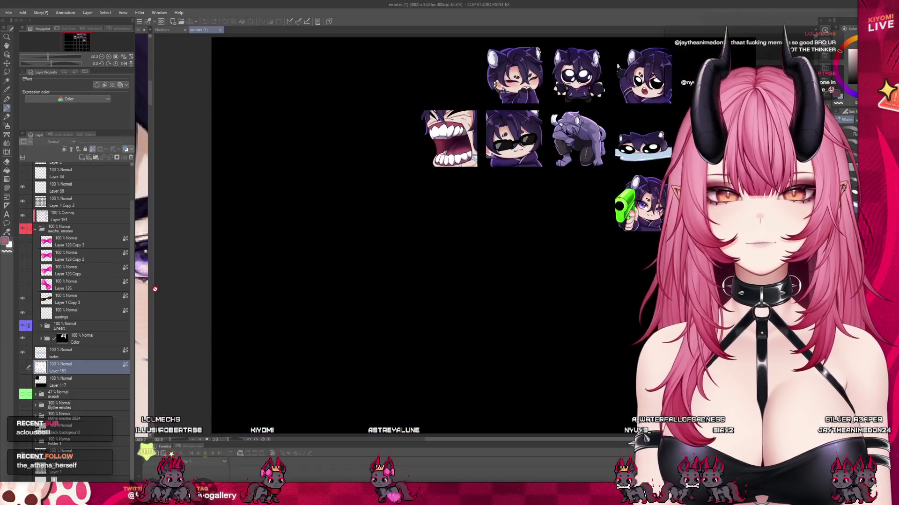
click(70, 242)
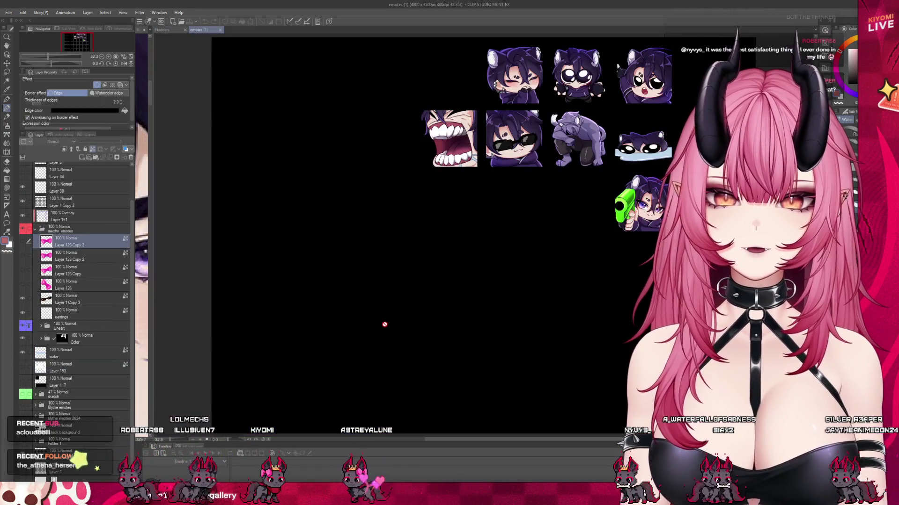
Step: Paste the bow layer into the Nodders document and place it above Folder 3
key(ctrl+Tab)
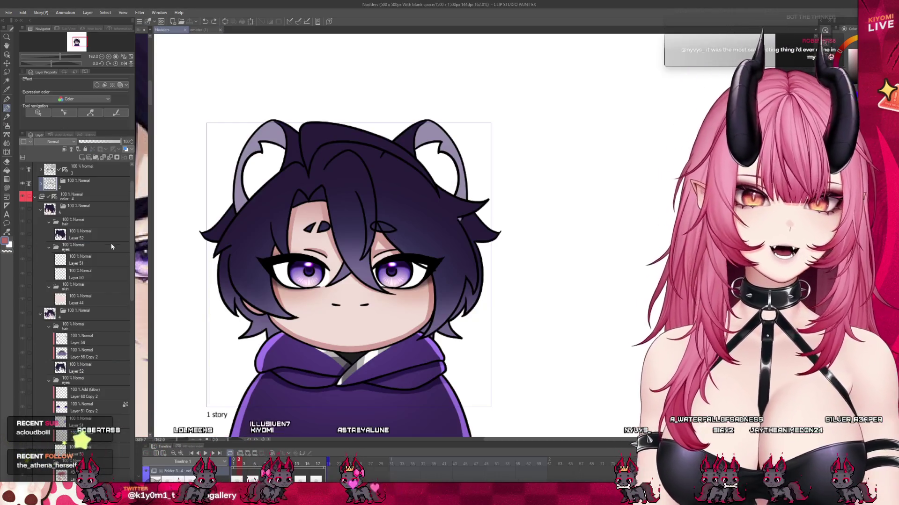
key(ctrl+v)
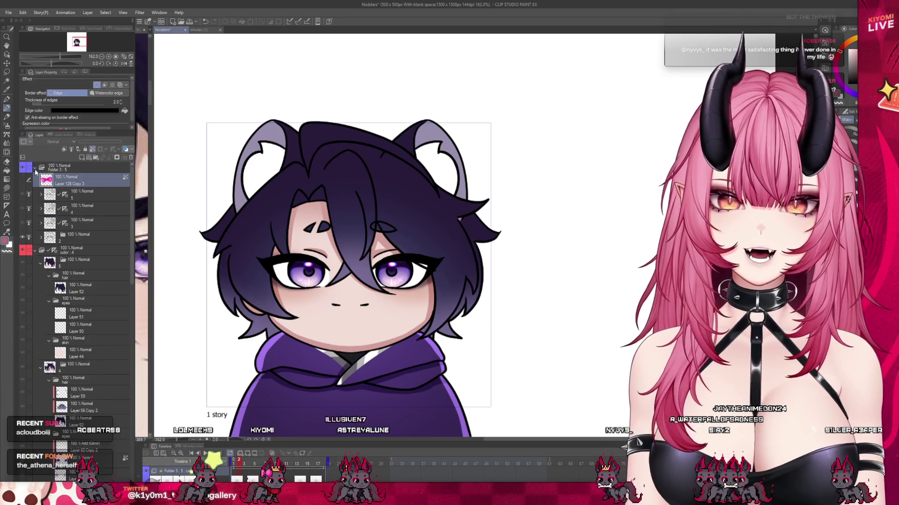
drag(19, 183, 88, 165)
Step: Move the pink bow down onto the chibi's hoodie collar
key(k)
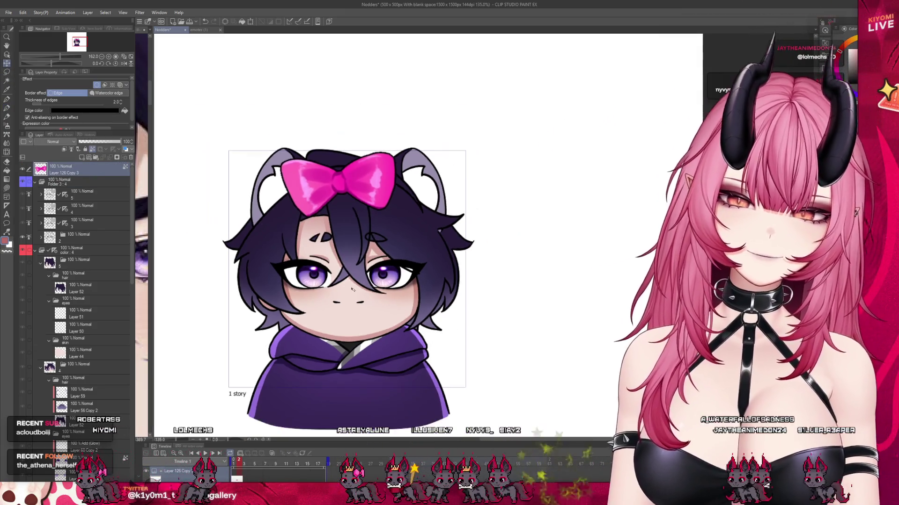
scroll(386, 290, down, 2)
scroll(363, 299, up, 2)
drag(381, 303, 388, 427)
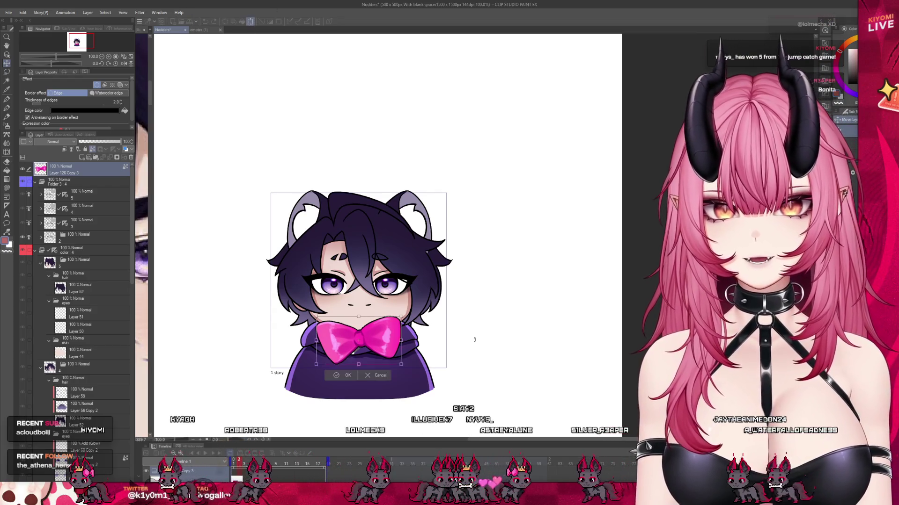
scroll(376, 265, up, 1)
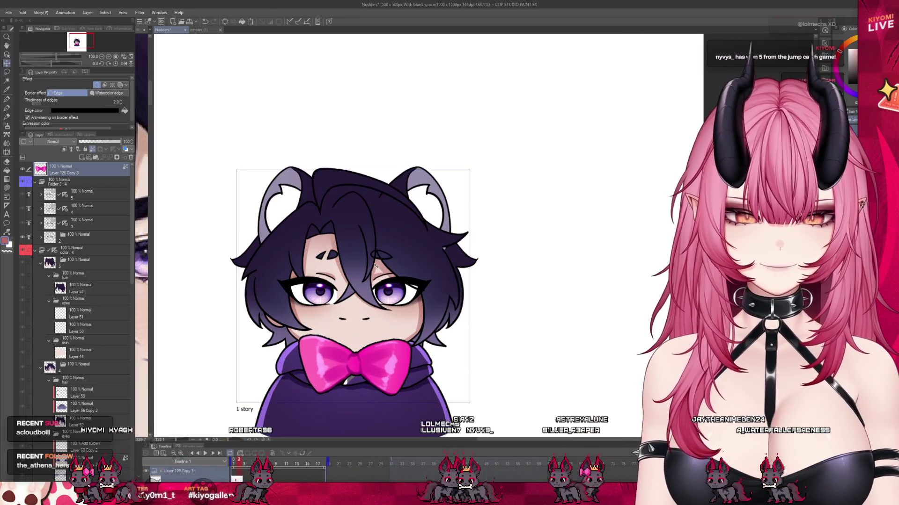
scroll(395, 401, down, 4)
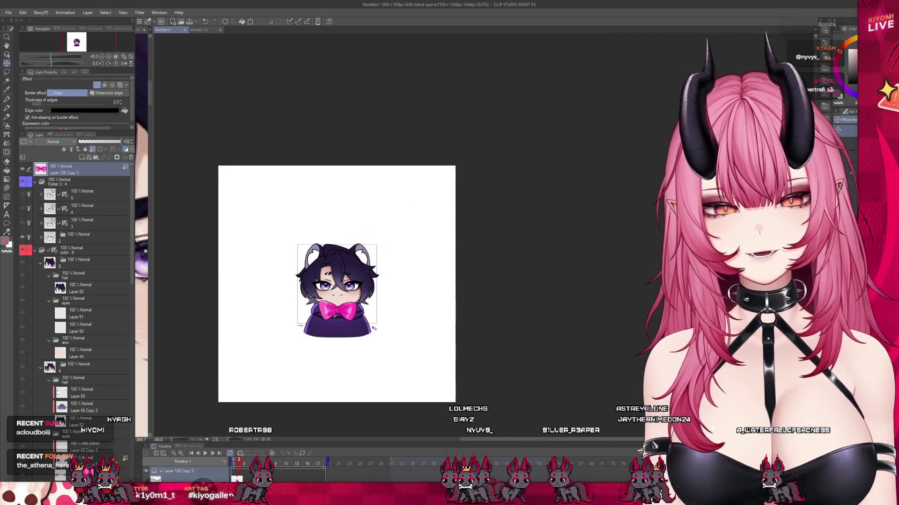
scroll(374, 330, up, 4)
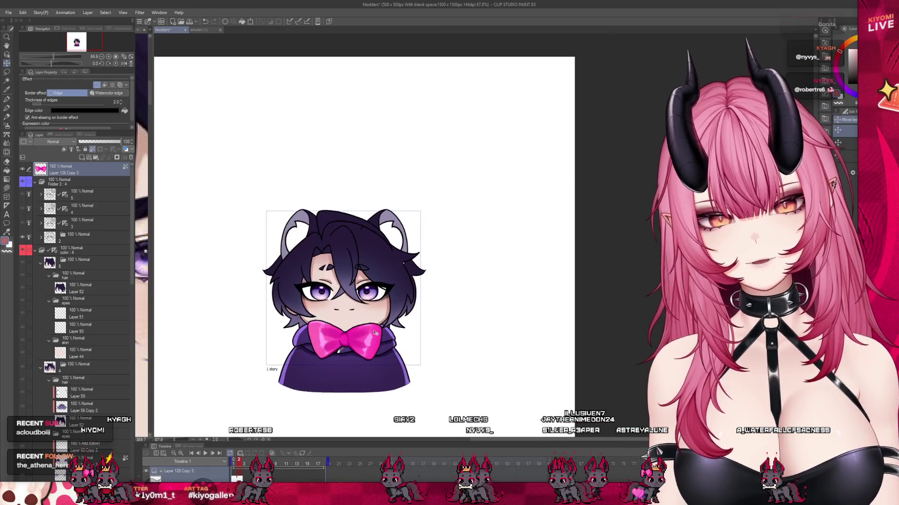
scroll(349, 286, down, 1)
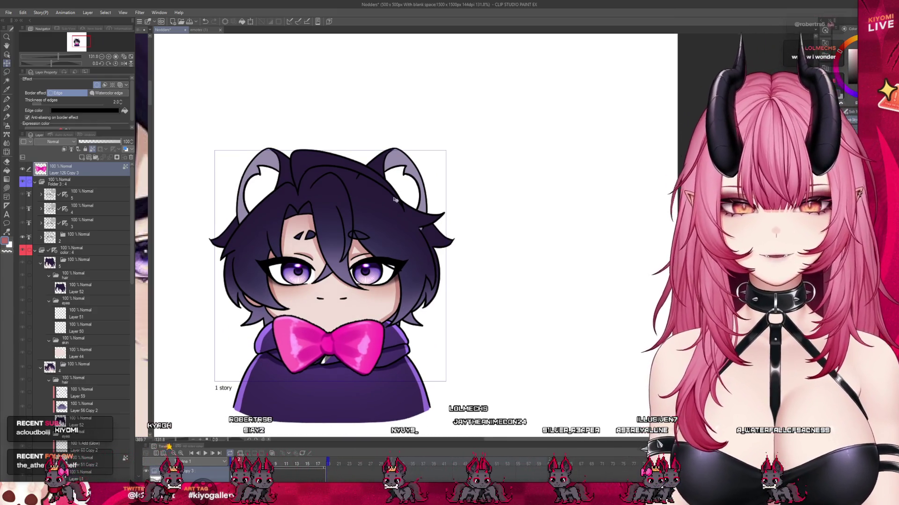
scroll(403, 227, down, 2)
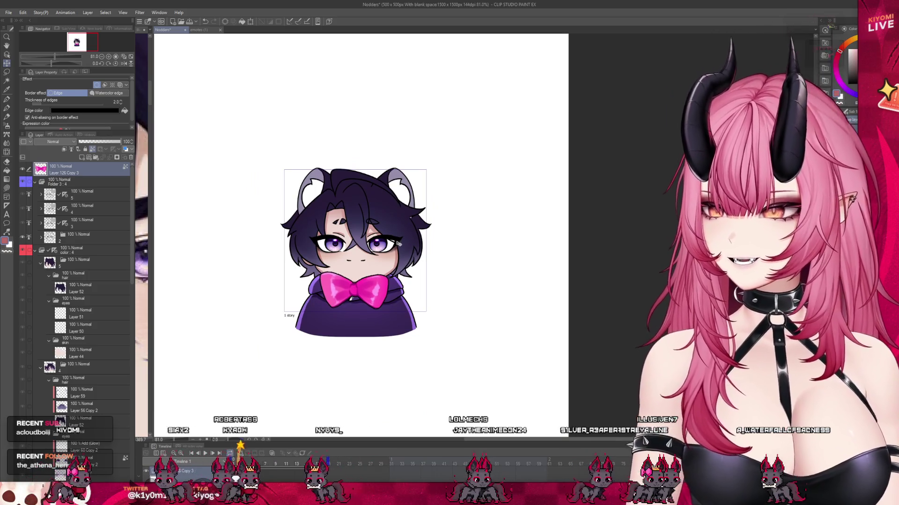
scroll(370, 234, up, 2)
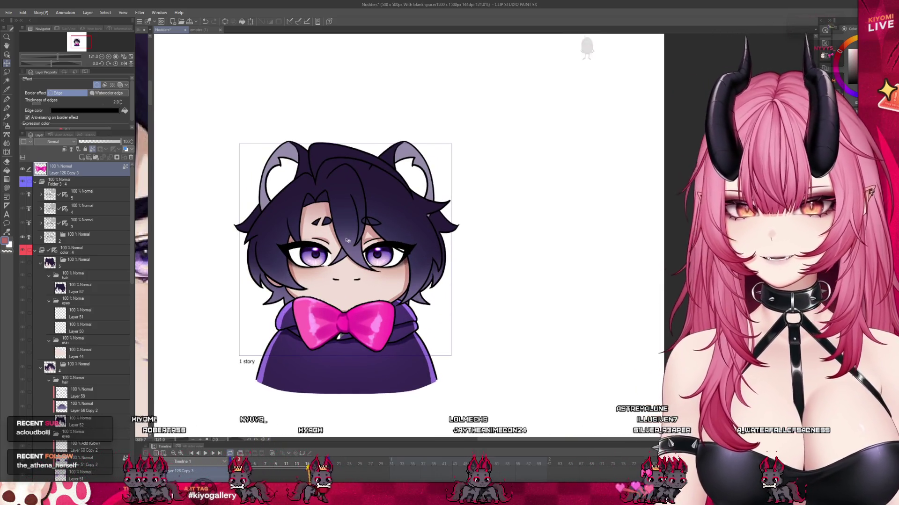
scroll(351, 206, up, 1)
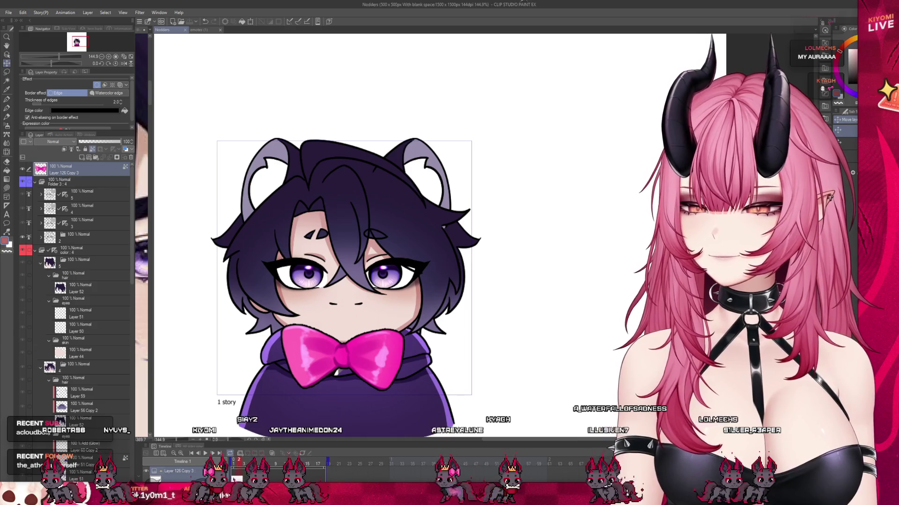
scroll(353, 323, up, 1)
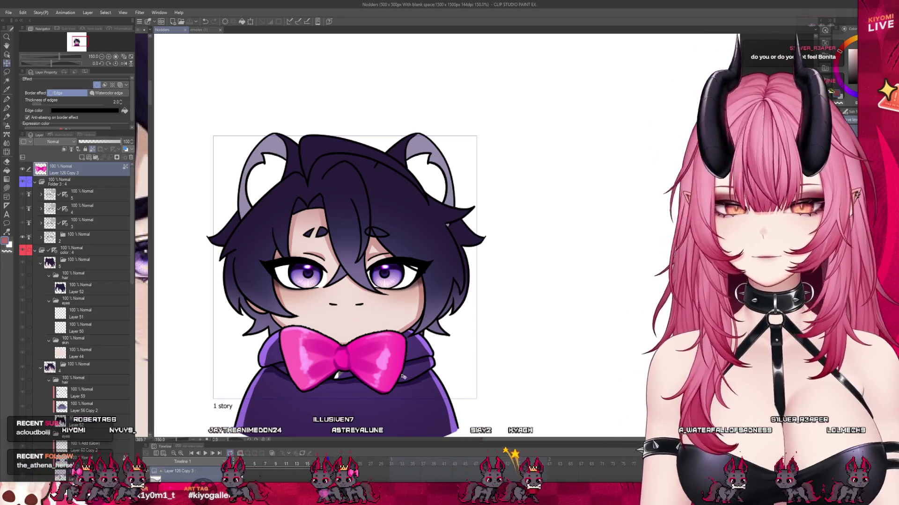
scroll(367, 265, down, 3)
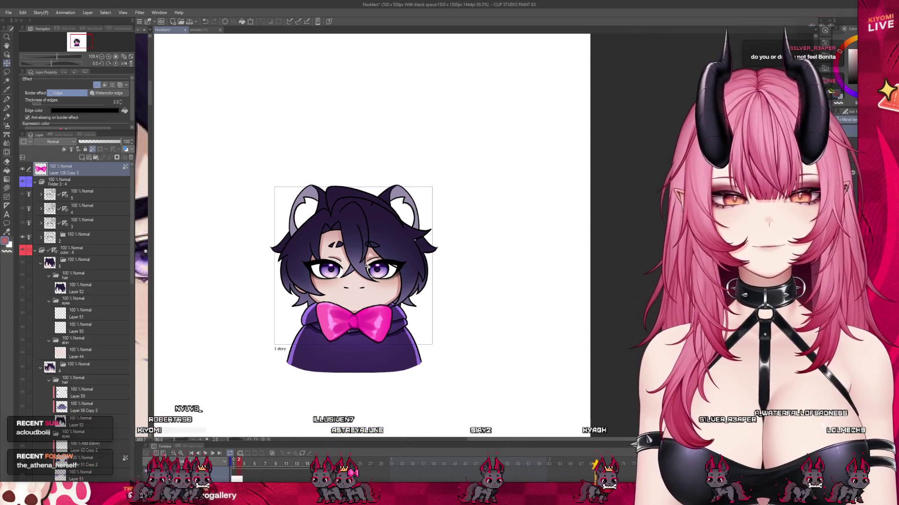
scroll(368, 267, up, 3)
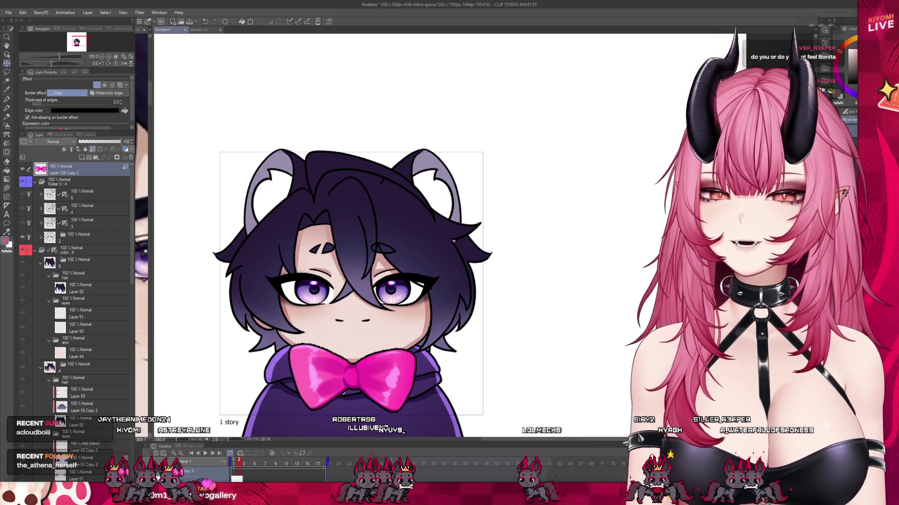
drag(382, 383, 378, 195)
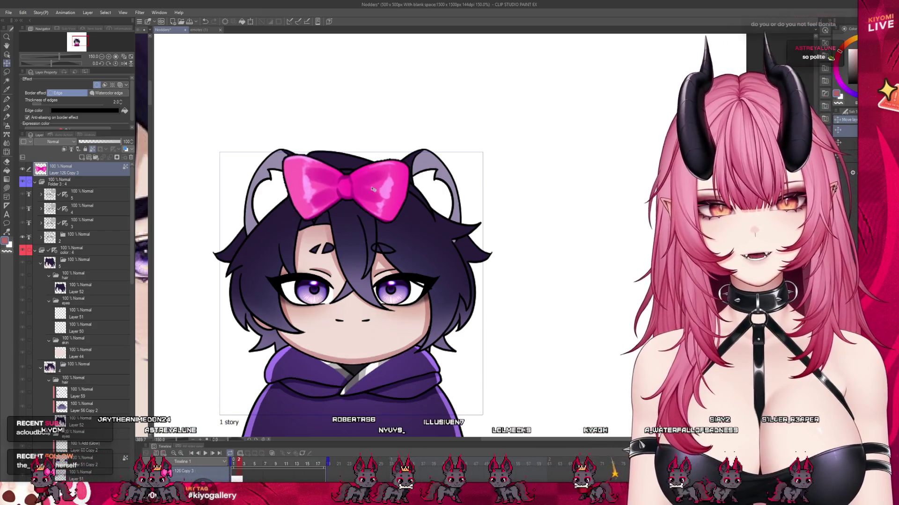
Step: Undo the bow's last move and hide Layer 126 Copy 3
key(ctrl+z)
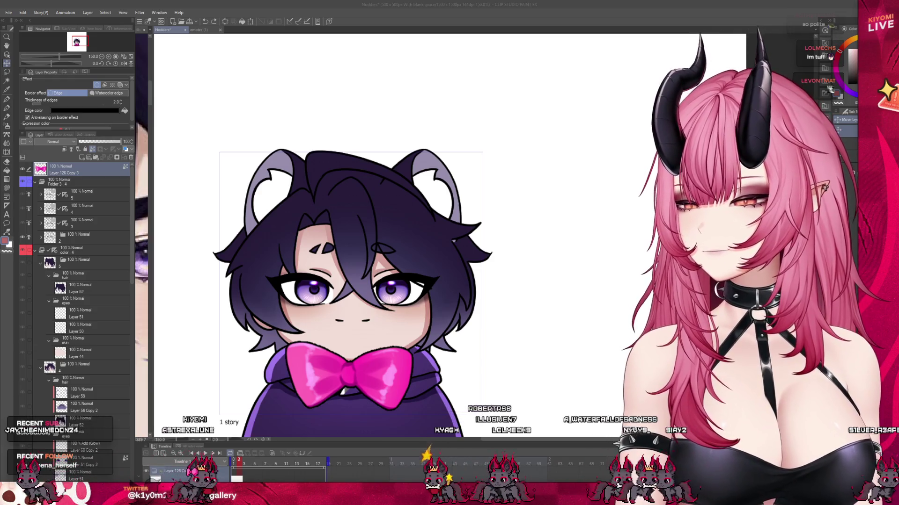
scroll(380, 284, up, 2)
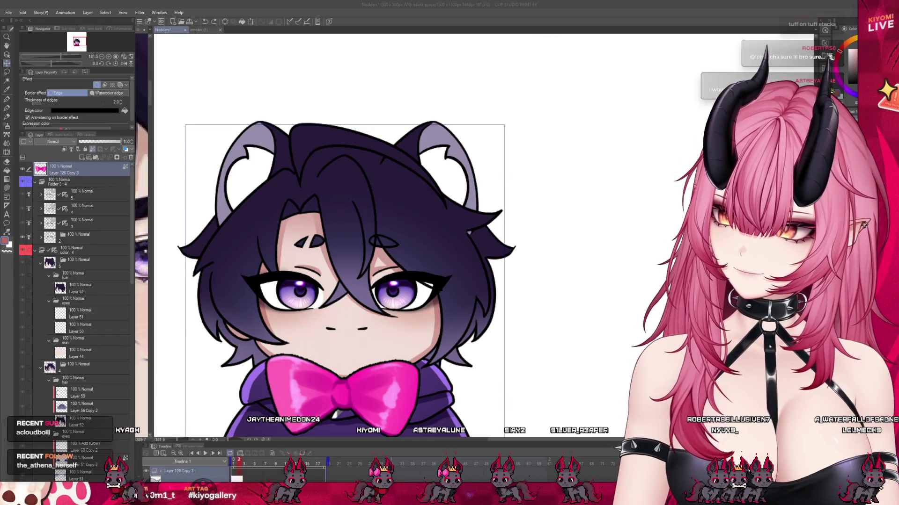
click(23, 169)
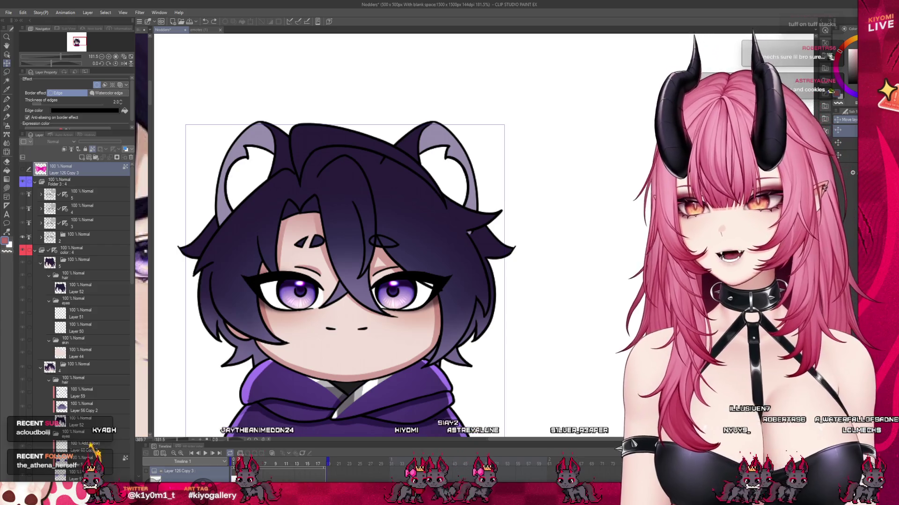
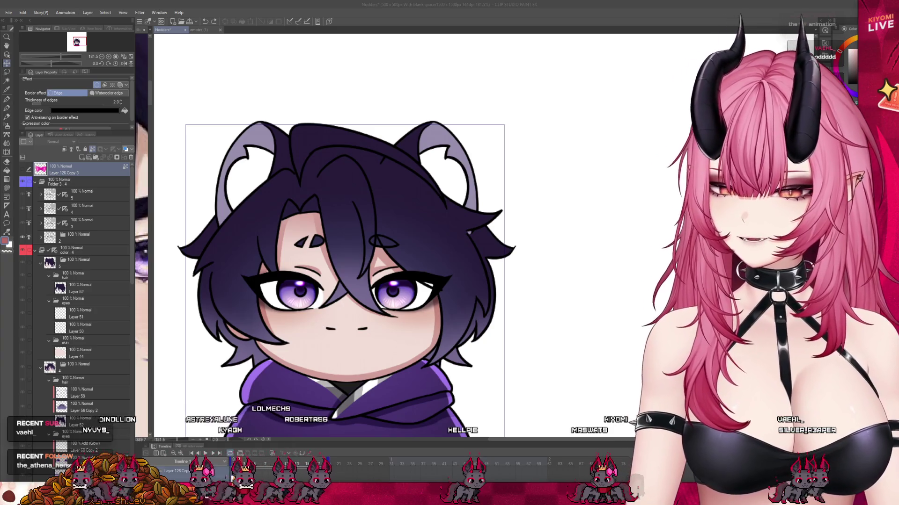
Step: Show frame 4 of the nod, with the head lowered, and zoom to fit the drawing
click(276, 465)
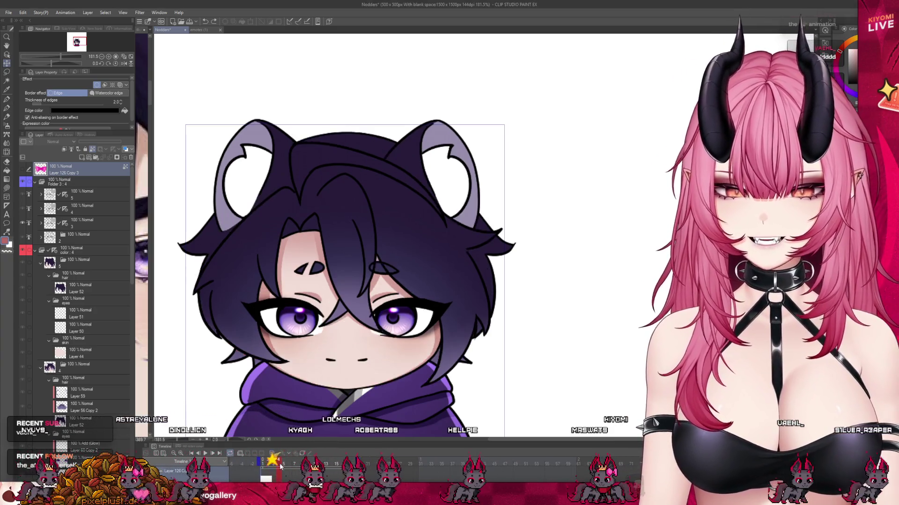
click(277, 465)
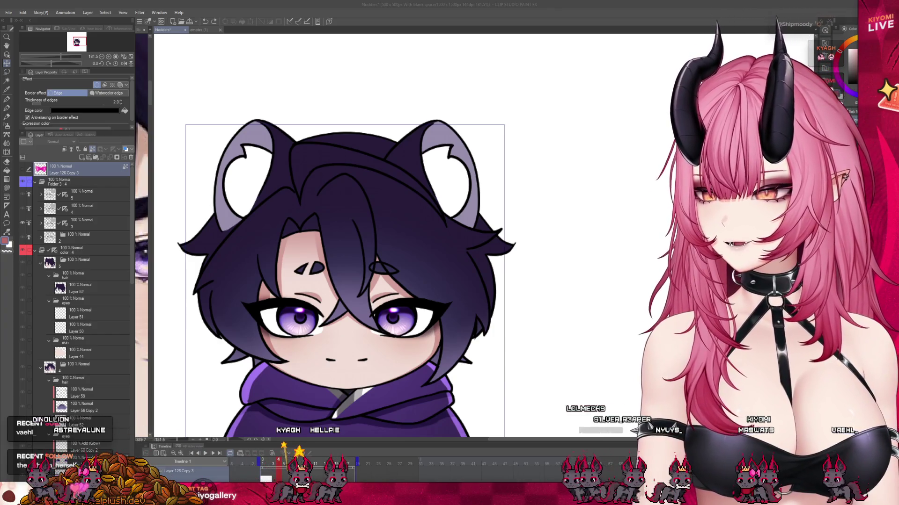
key(ctrl+minus)
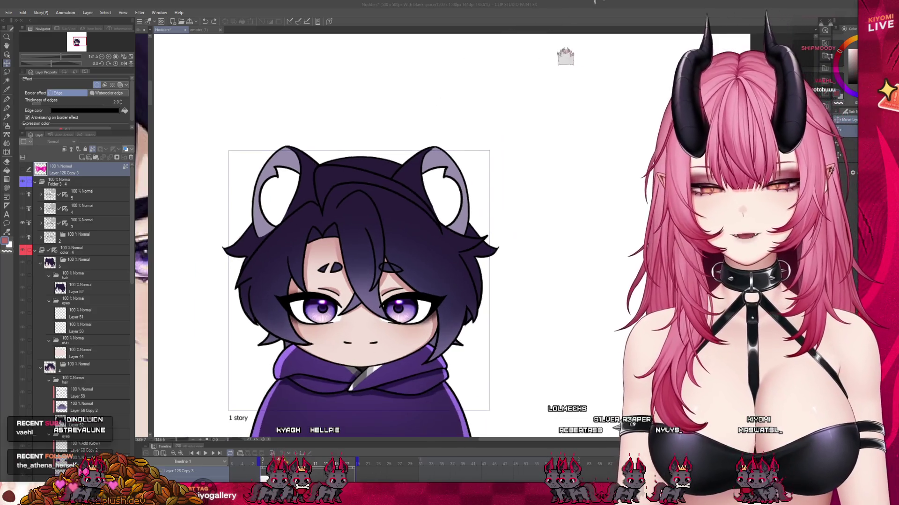
key(ctrl+plus)
key(ctrl+plus)
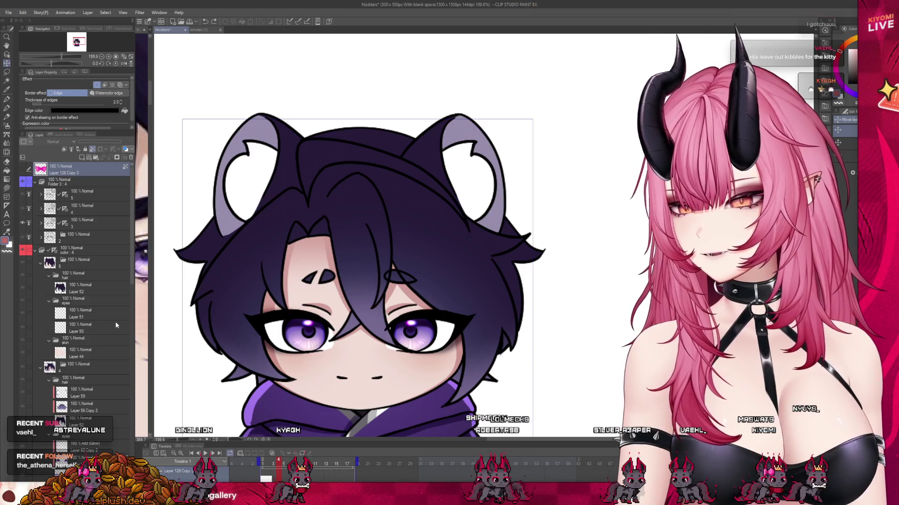
Step: Find and select Layer 50 in the eyes folder of the layer list
scroll(115, 322, down, 5)
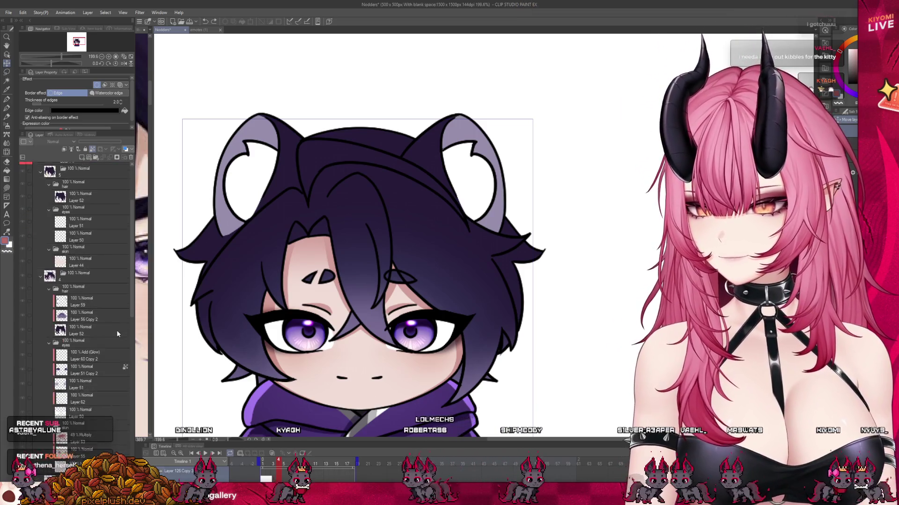
click(48, 317)
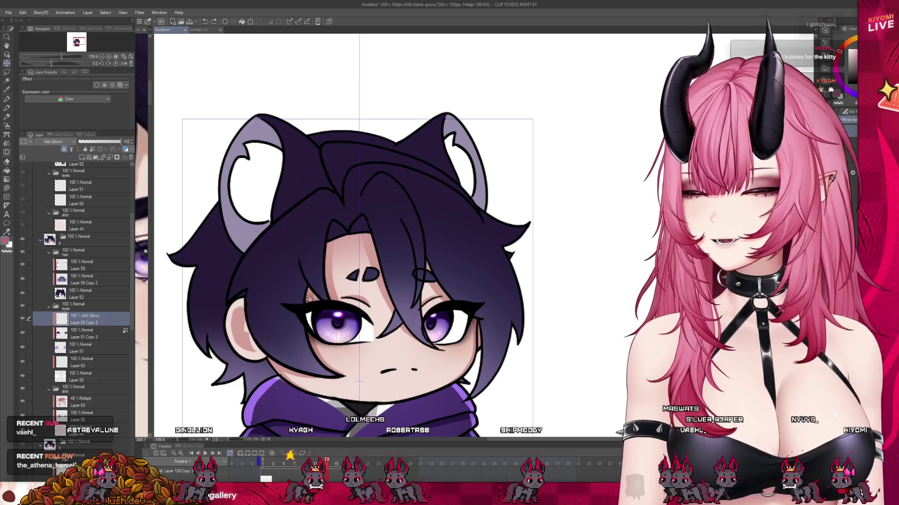
scroll(307, 297, down, 2)
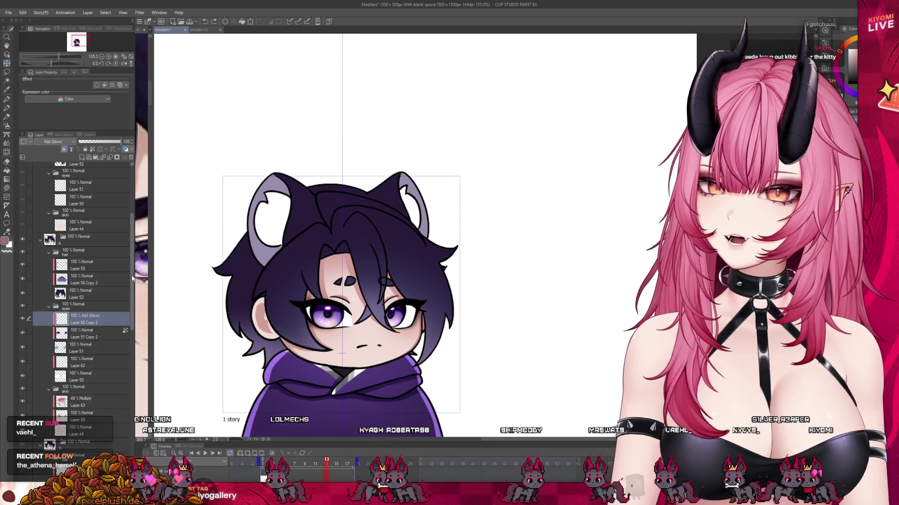
scroll(117, 397, down, 8)
scroll(117, 388, down, 3)
click(94, 393)
click(263, 462)
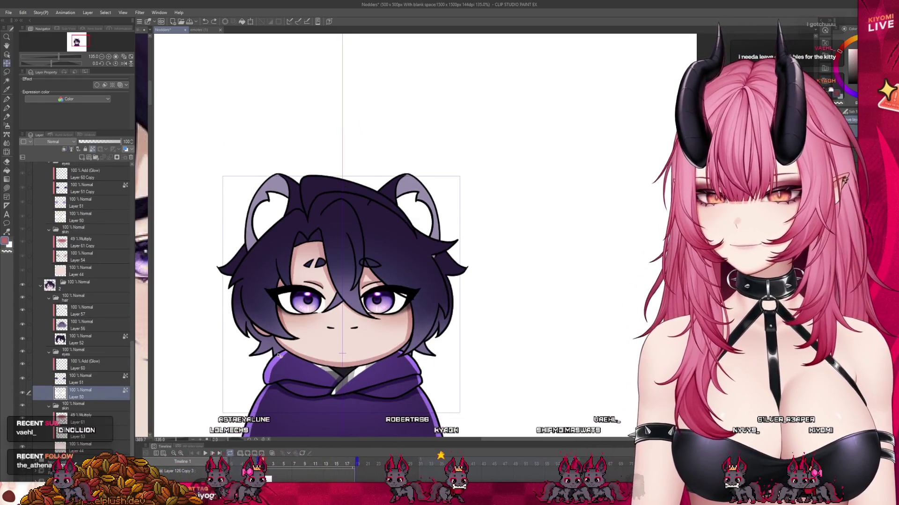
scroll(234, 433, up, 1)
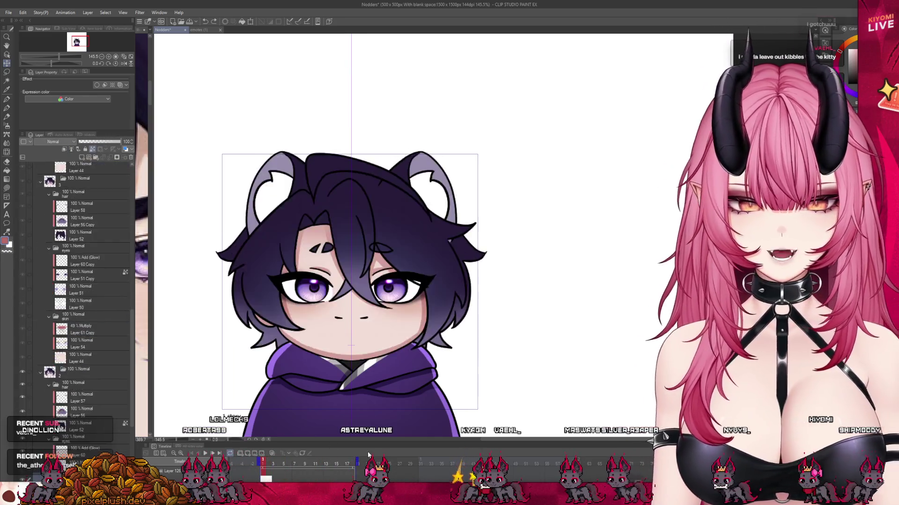
Step: Switch to frame 5 and add a new empty layer, Layer 64, above Layer 50
click(267, 476)
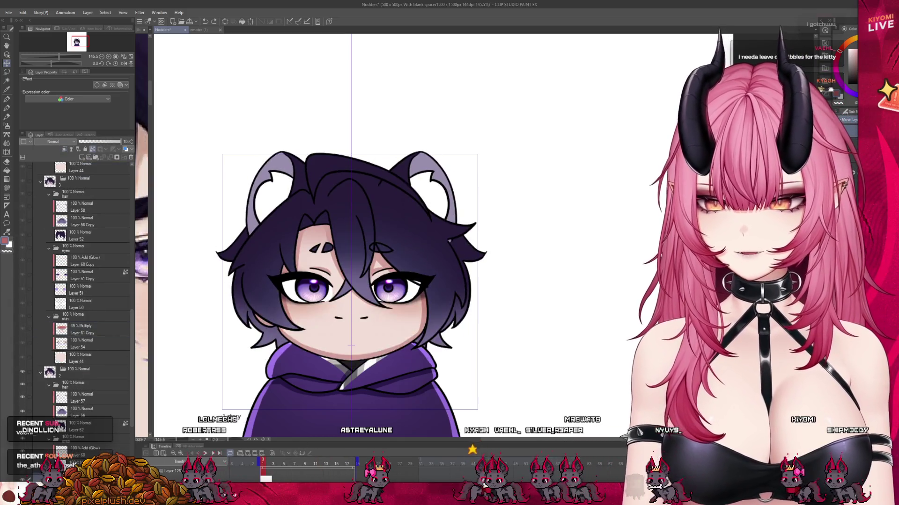
click(282, 473)
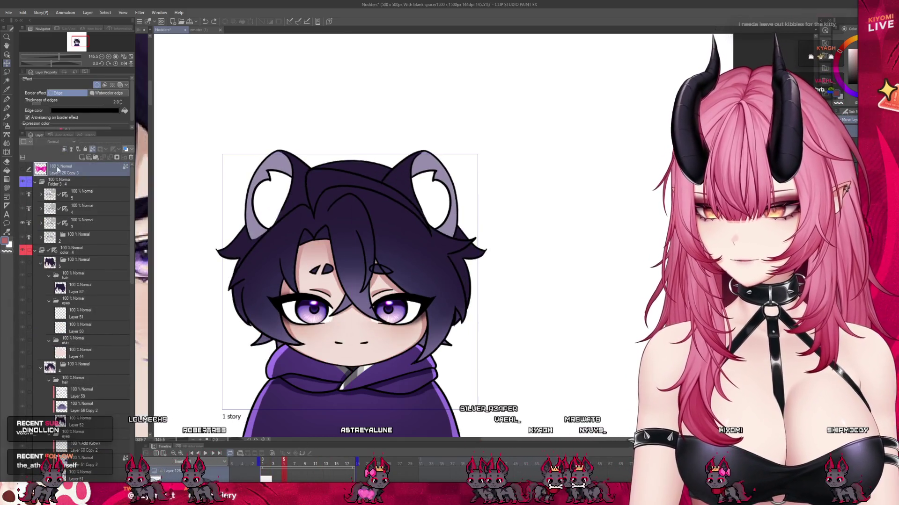
scroll(96, 353, down, 2)
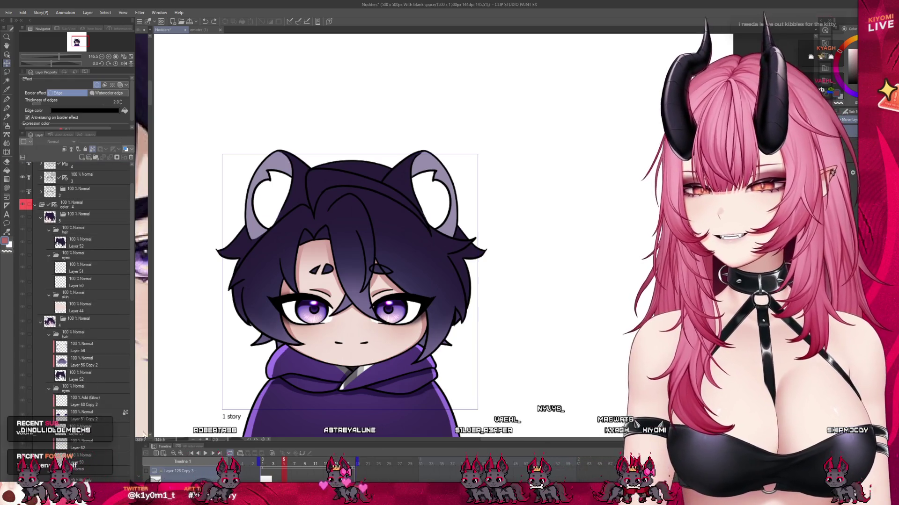
scroll(131, 275, down, 10)
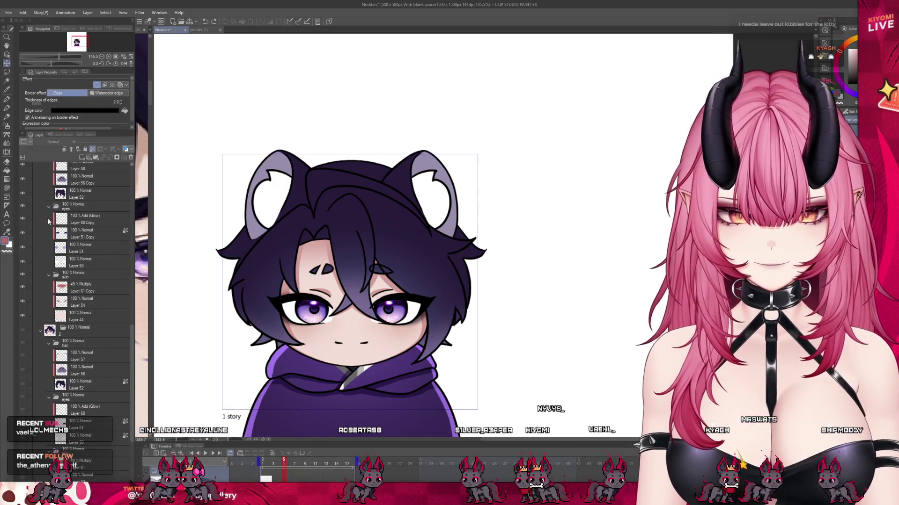
scroll(89, 372, down, 4)
click(82, 318)
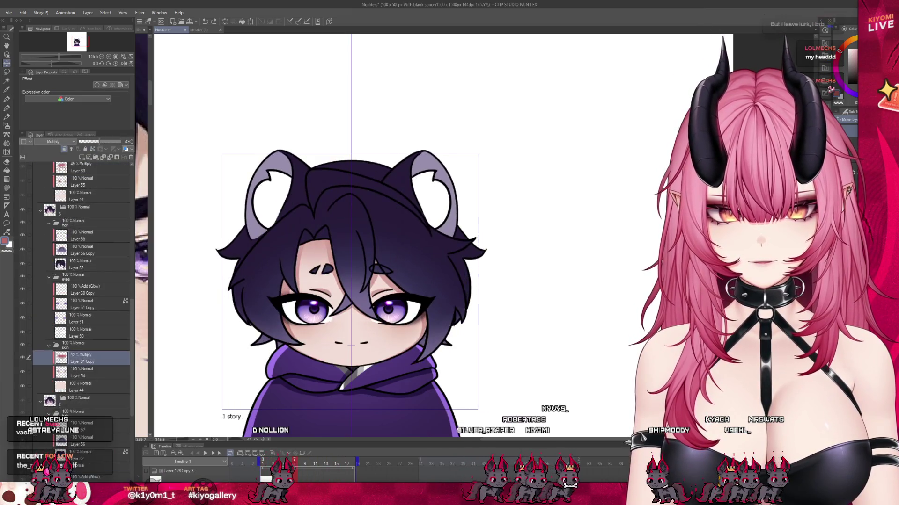
scroll(82, 391, down, 5)
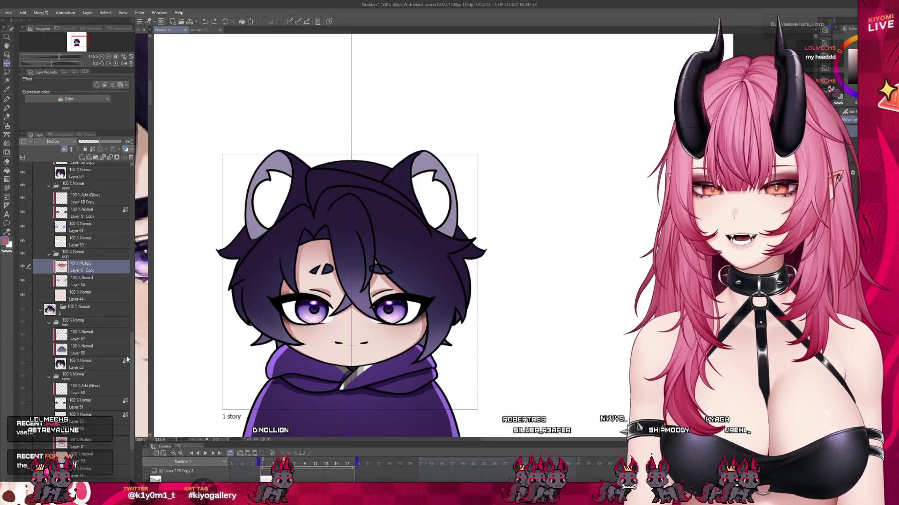
scroll(95, 370, down, 4)
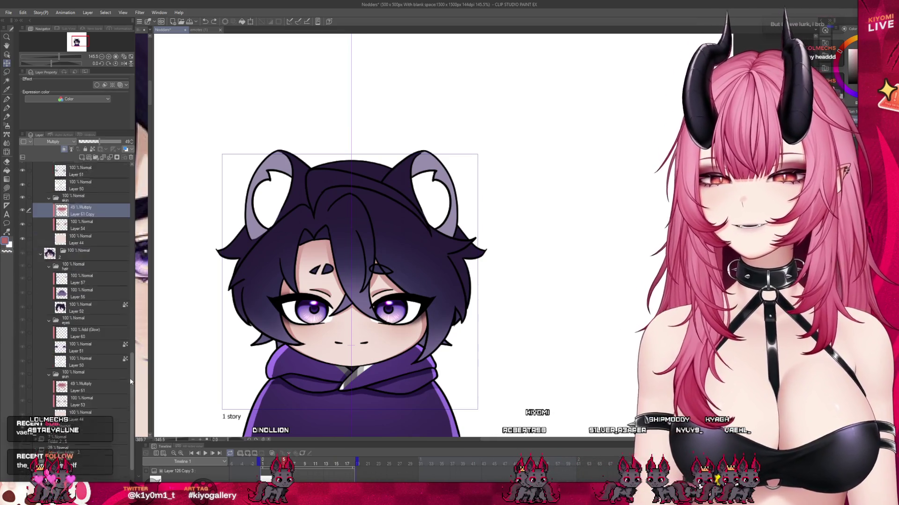
click(82, 157)
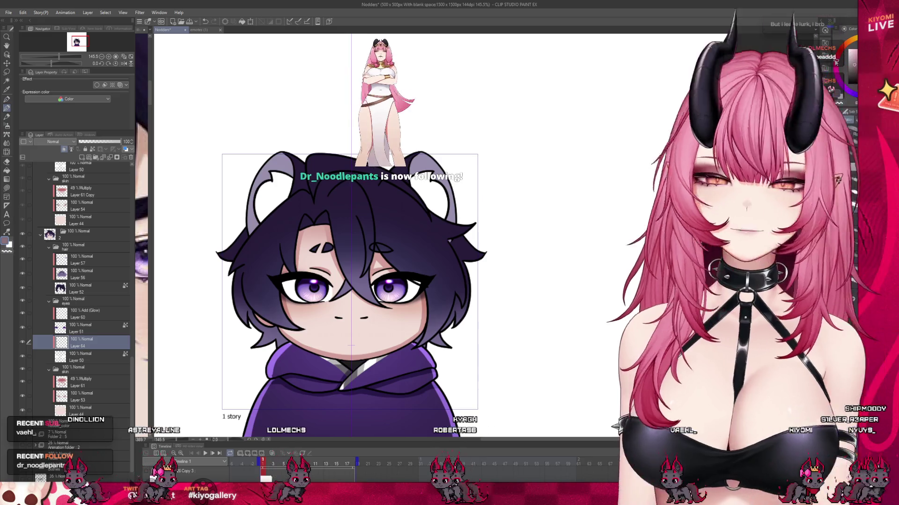
scroll(459, 199, up, 1)
scroll(252, 281, up, 1)
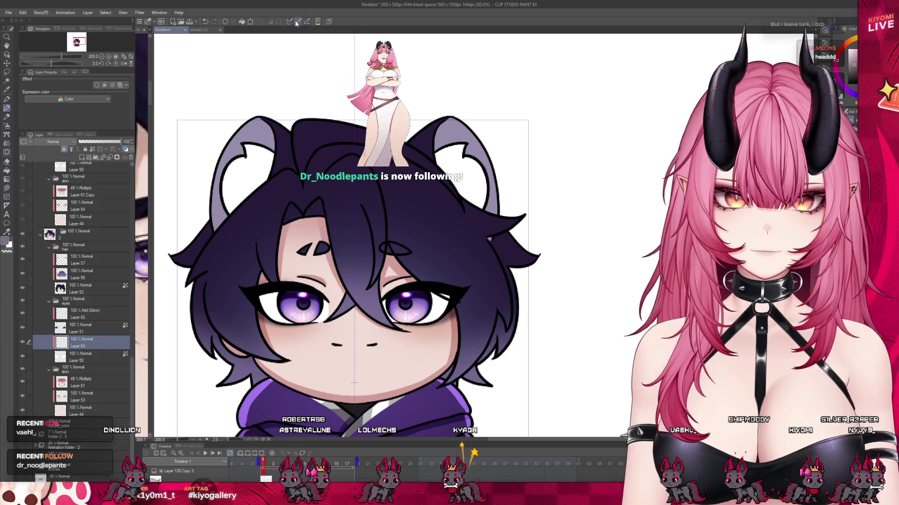
Step: Undo the last stroke on Layer 64 and set that layer's opacity to 49%
key(ctrl+z)
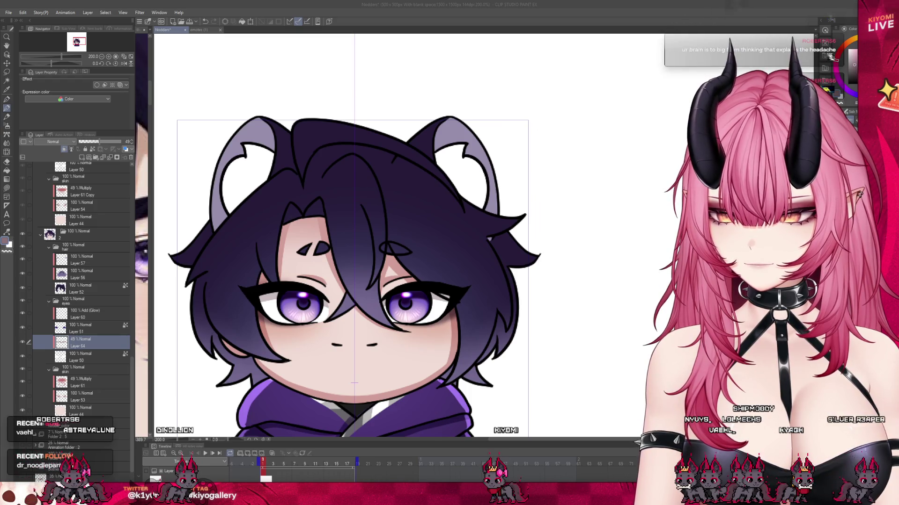
scroll(343, 260, up, 1)
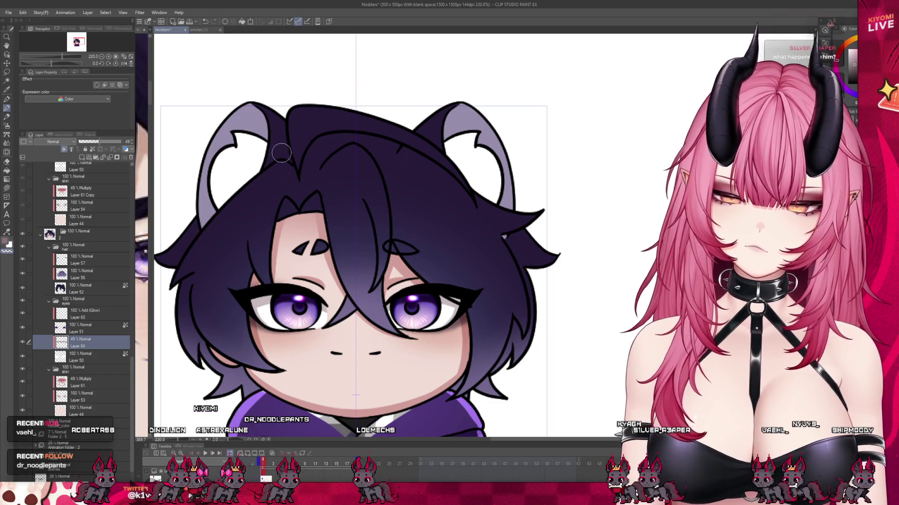
scroll(287, 161, down, 4)
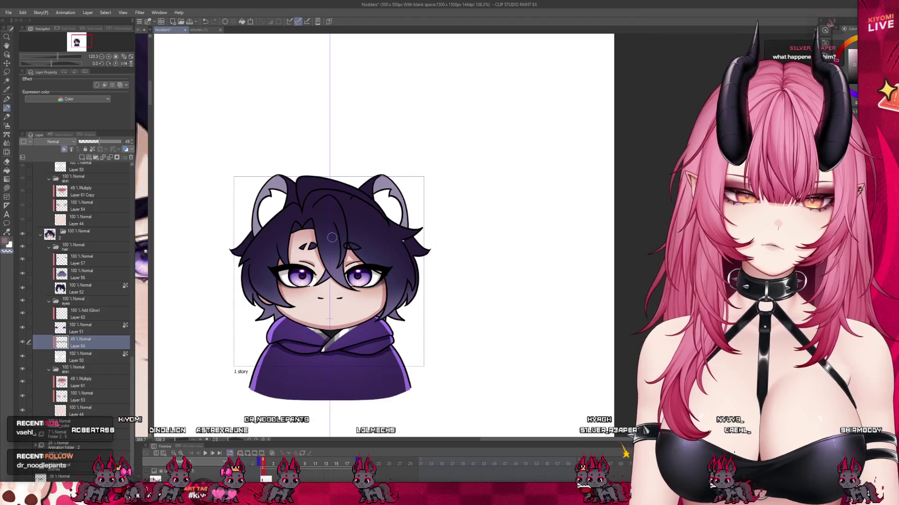
scroll(332, 237, up, 3)
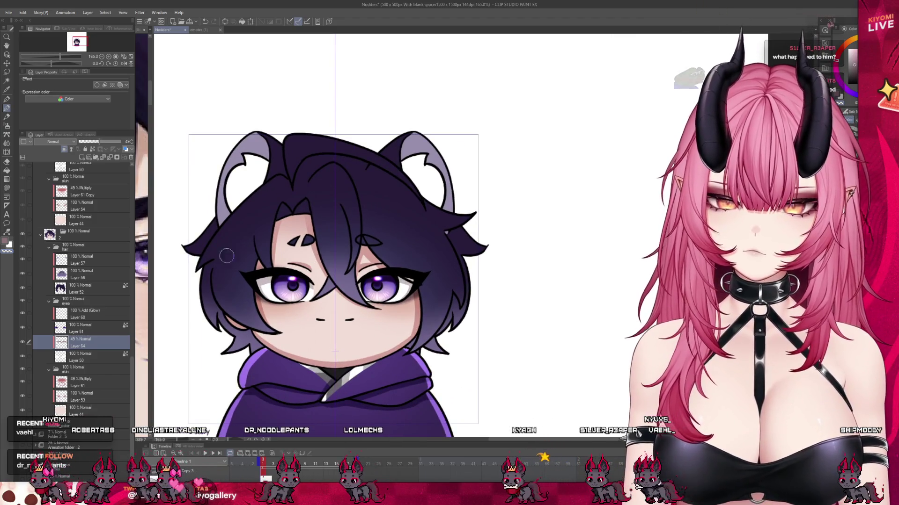
scroll(102, 271, up, 3)
Step: Paste the Layer 64 shading above Layer 50 in the other eyes folder and nudge it down
click(82, 229)
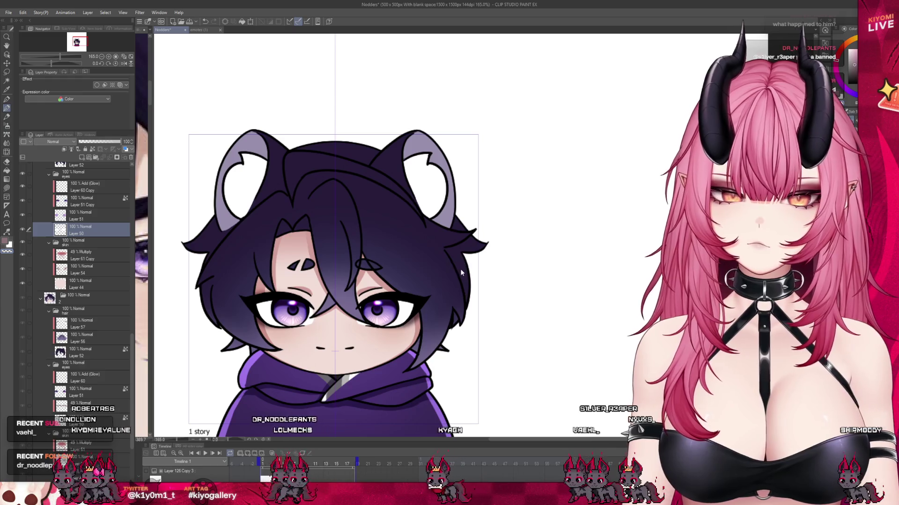
key(ctrl+v)
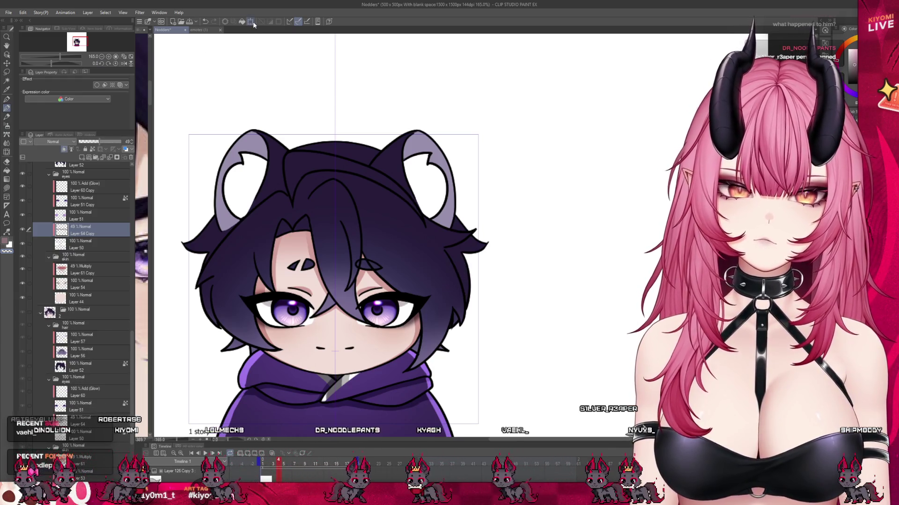
click(252, 24)
key(Down)
key(Down)
key(Down)
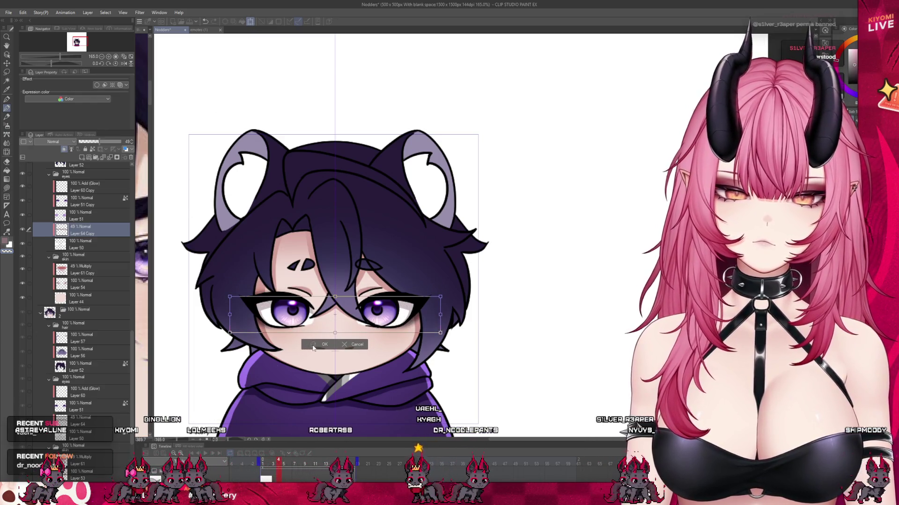
click(313, 347)
scroll(128, 320, up, 3)
drag(129, 322, 128, 159)
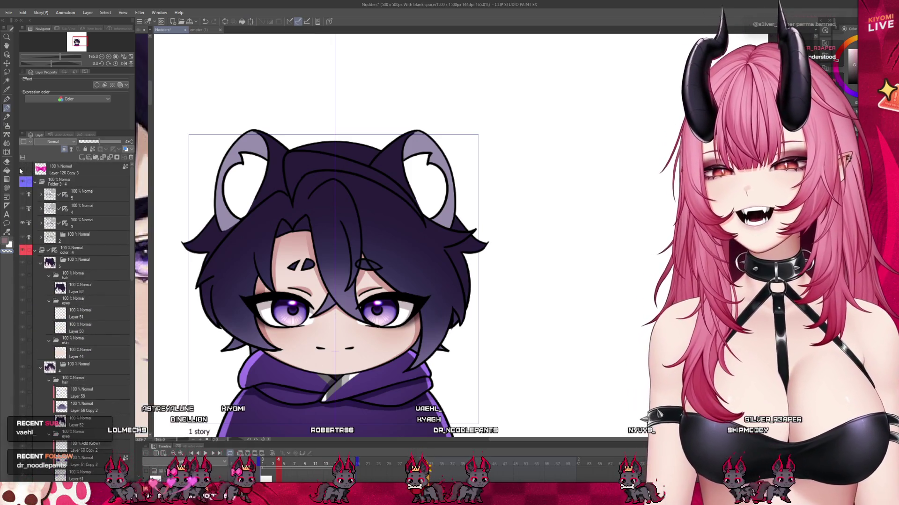
Step: Make the pink bow layer, Layer 126 Copy 3, visible and move it to the top of the stack
click(23, 170)
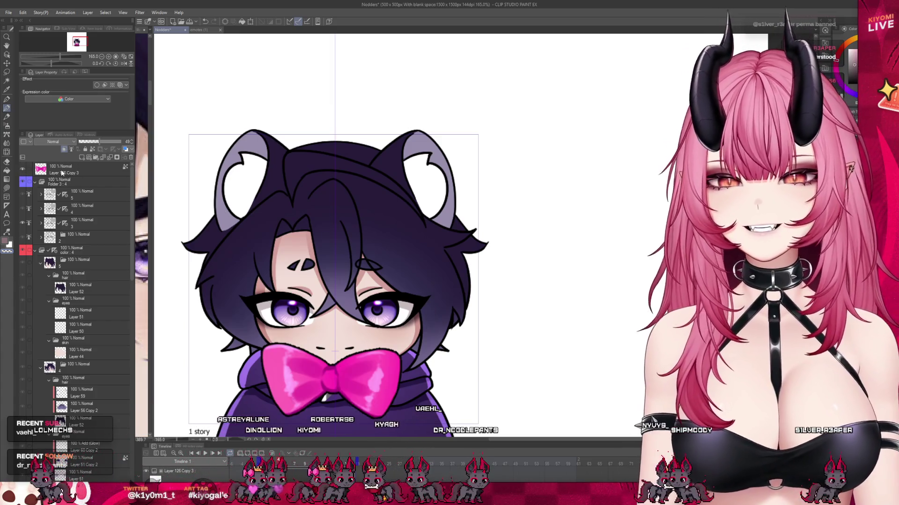
click(62, 173)
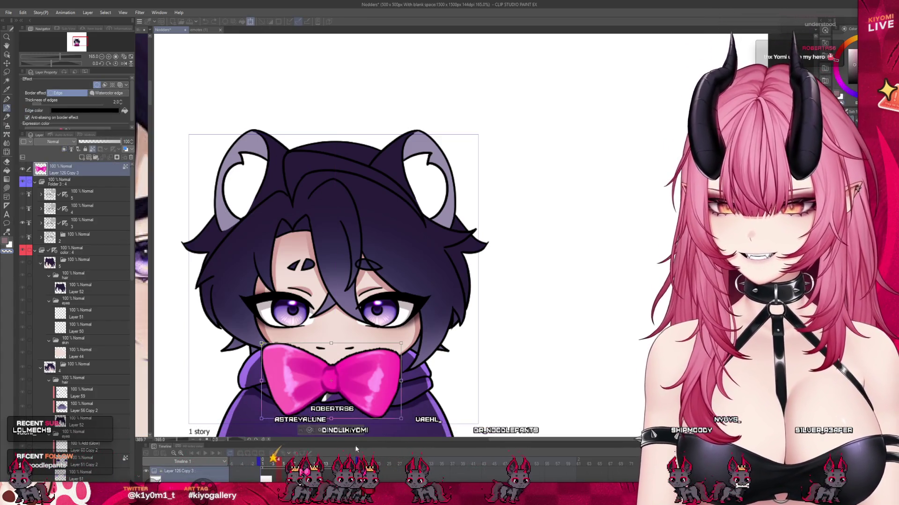
click(35, 251)
mouse_move(59, 265)
mouse_down()
mouse_move(78, 252)
mouse_move(76, 263)
mouse_up()
key(ctrl+z)
scroll(324, 240, down, 2)
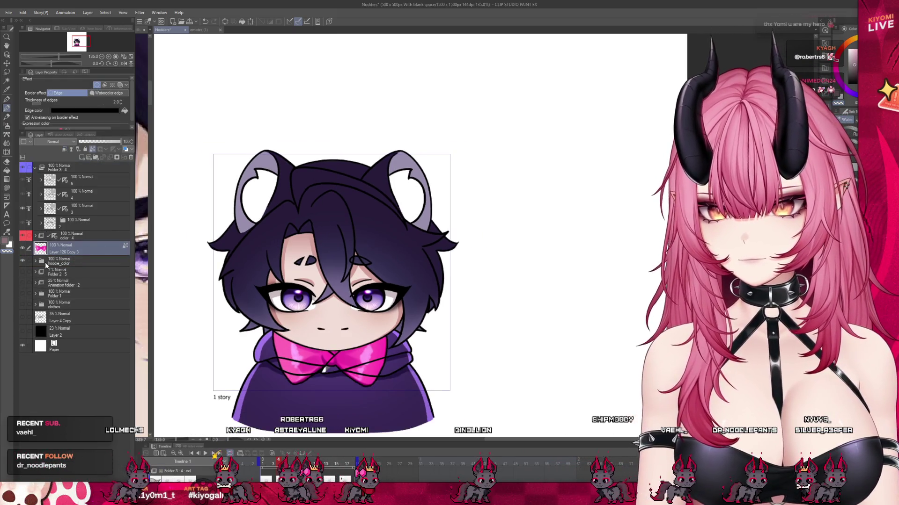
click(36, 262)
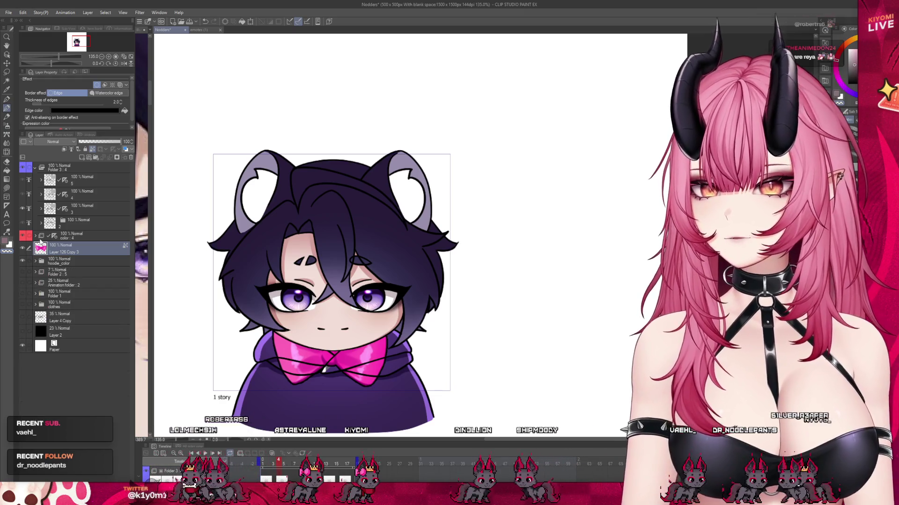
click(35, 235)
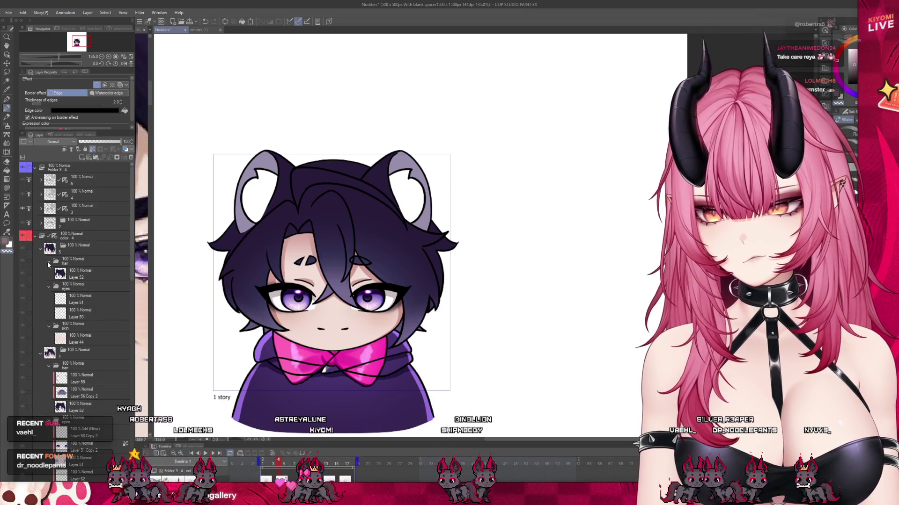
click(39, 248)
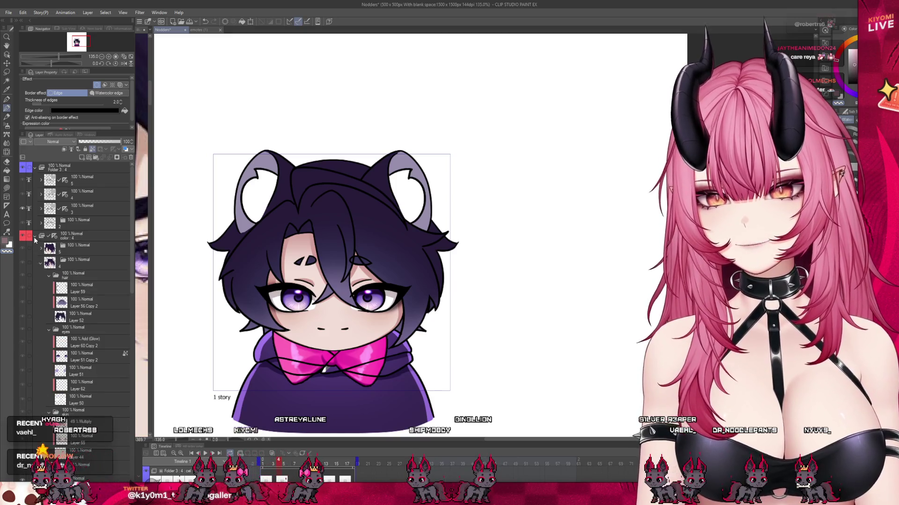
click(35, 237)
drag(77, 167, 78, 167)
Step: Transform the bow slightly downward on the hoodie and confirm its position
key(ctrl+t)
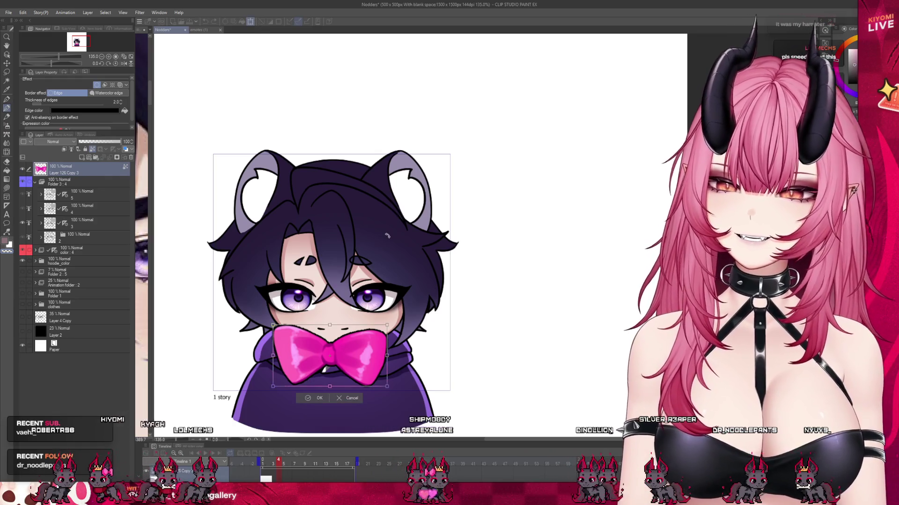
key(Down)
key(Down)
key(Down)
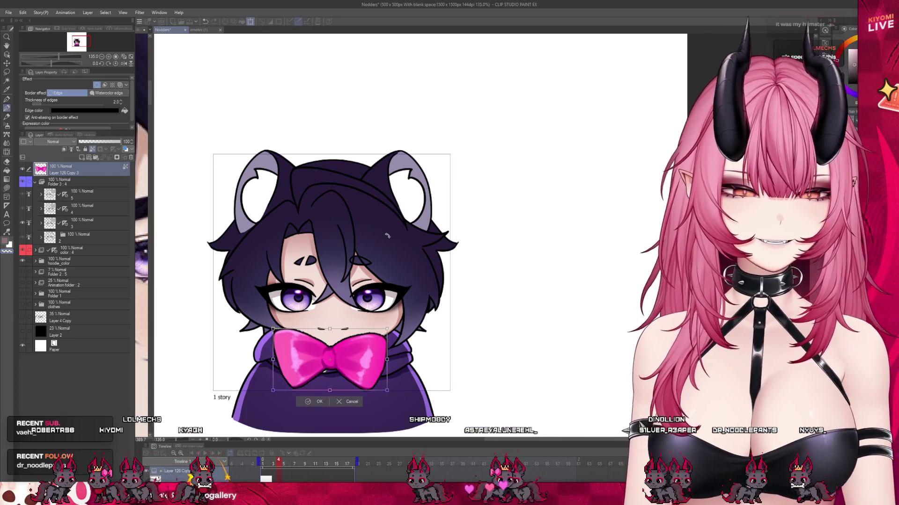
click(309, 407)
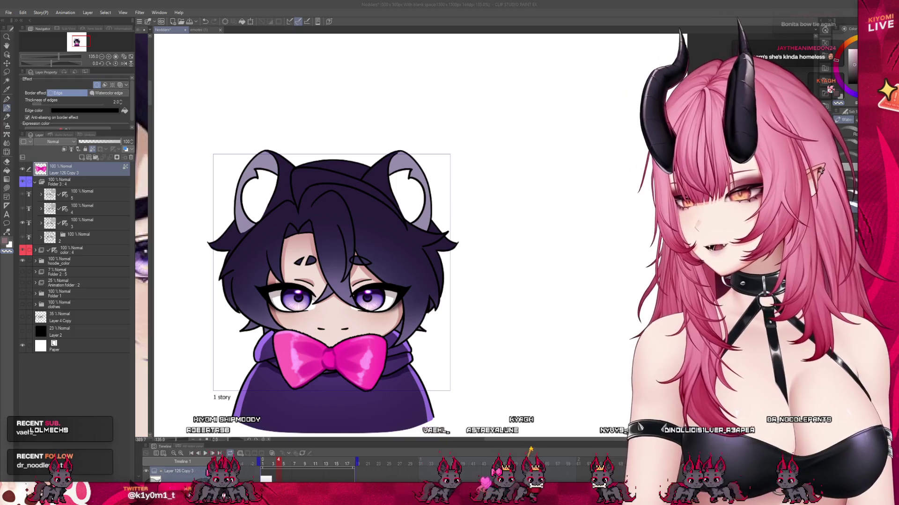
double_click(276, 11)
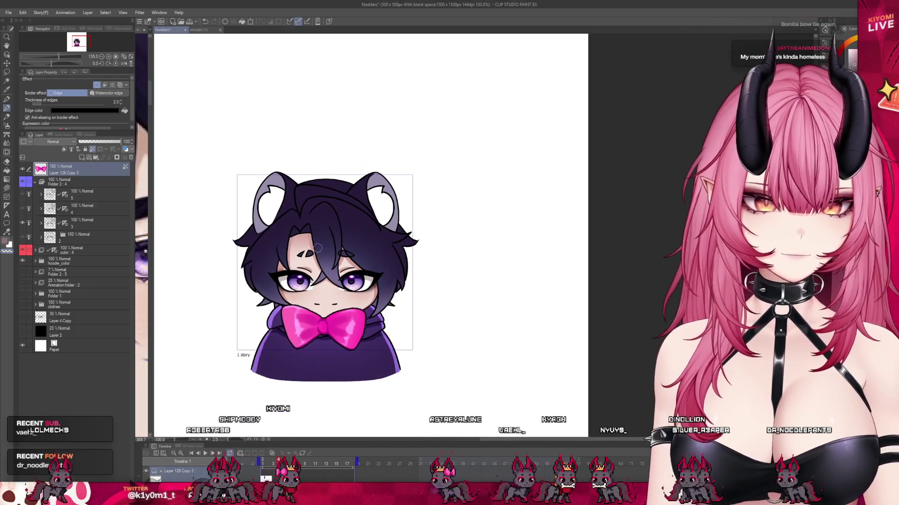
click(251, 22)
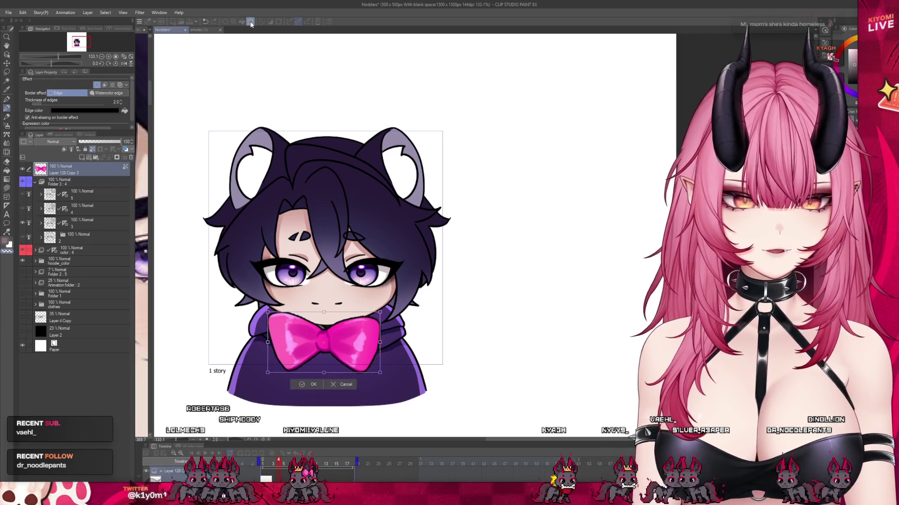
click(297, 386)
scroll(321, 285, up, 2)
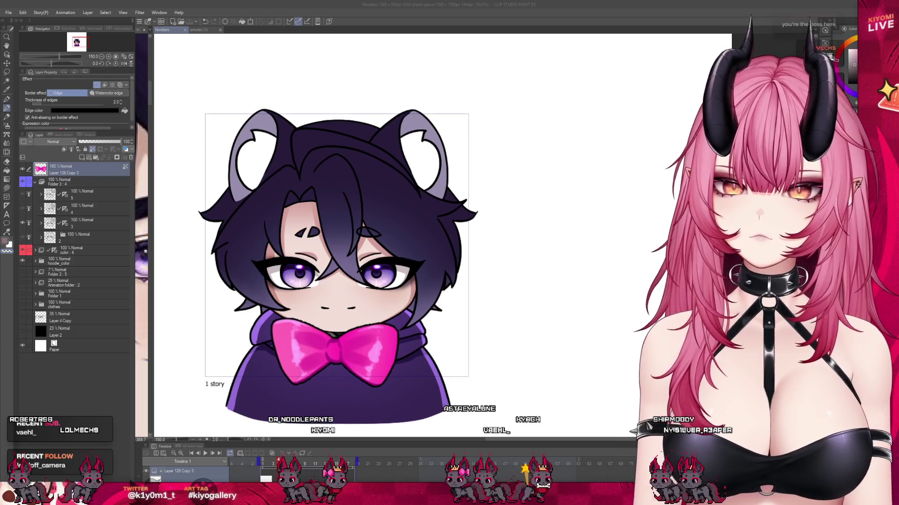
click(115, 239)
Step: Expand folders 4 and 3, check the eye layers, and delete Layer 62
click(61, 253)
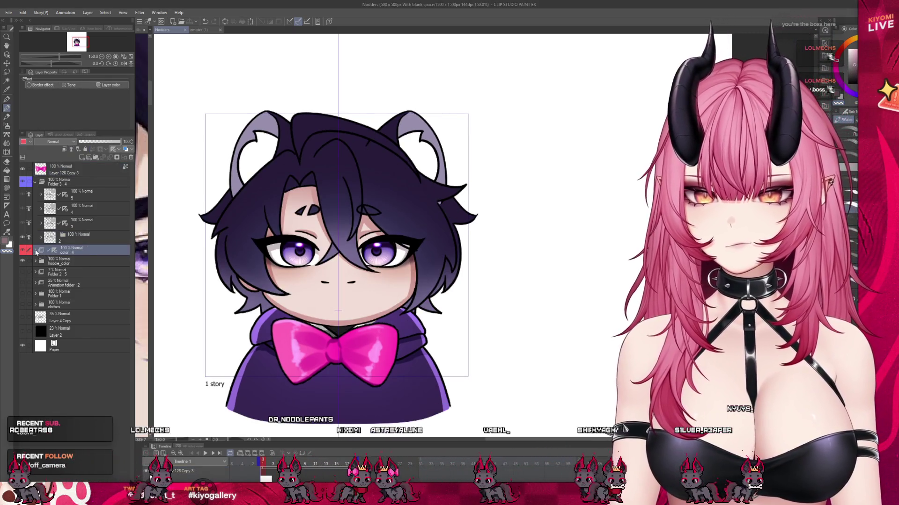
scroll(107, 356, down, 3)
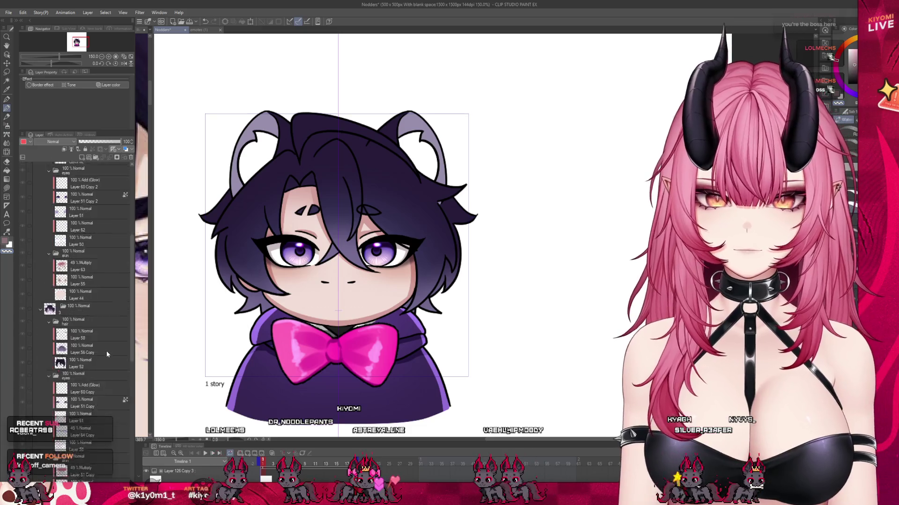
scroll(106, 361, up, 1)
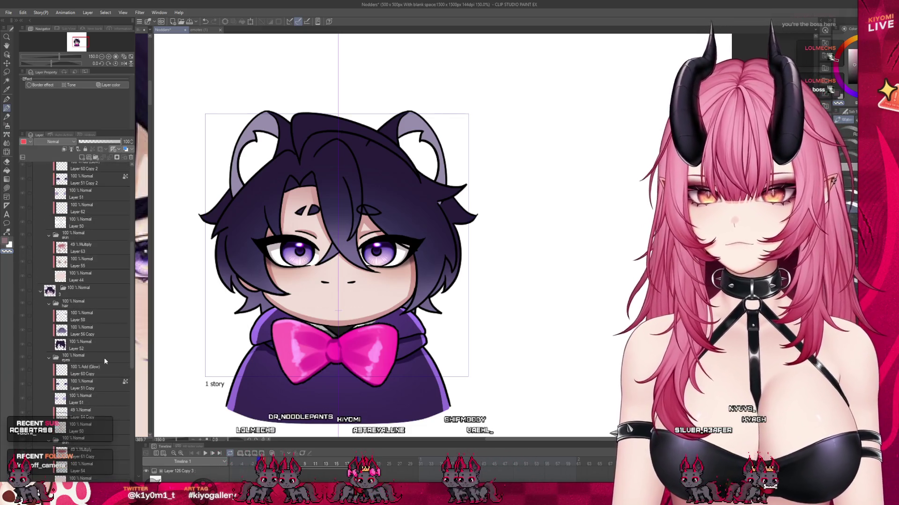
click(82, 392)
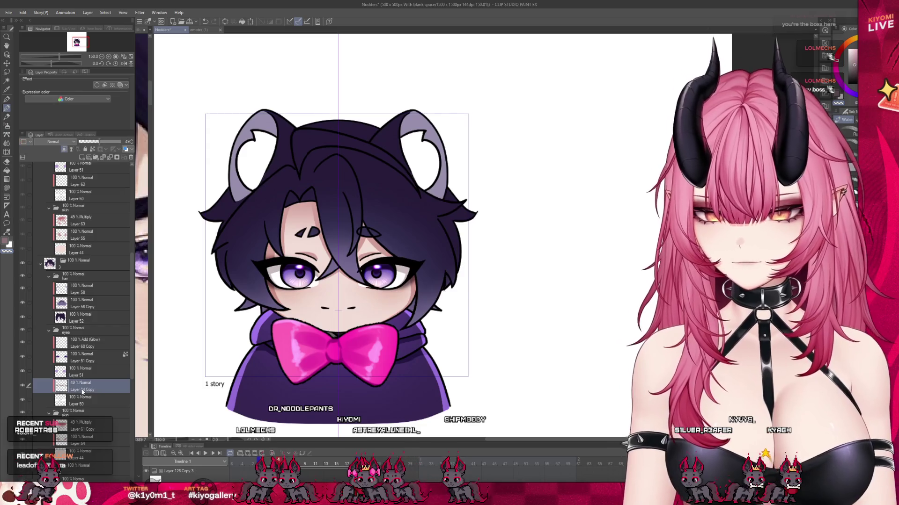
scroll(96, 220, up, 3)
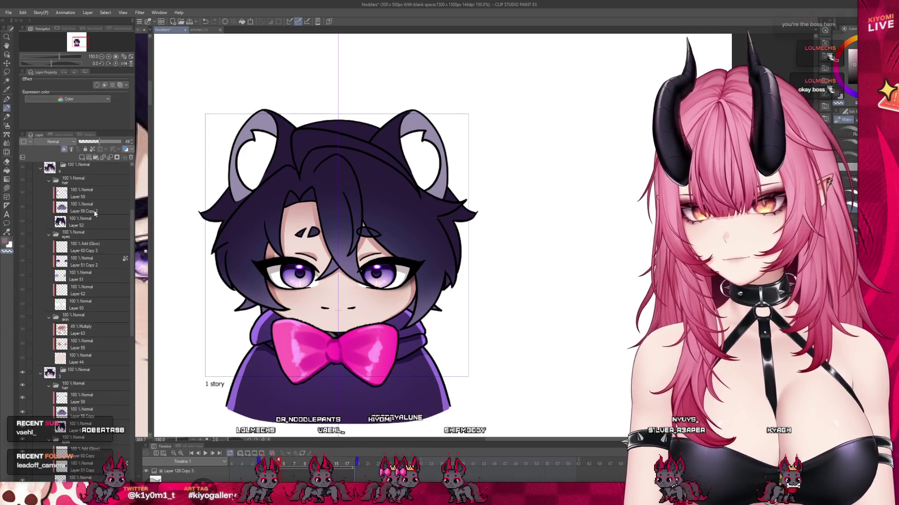
click(76, 242)
click(86, 293)
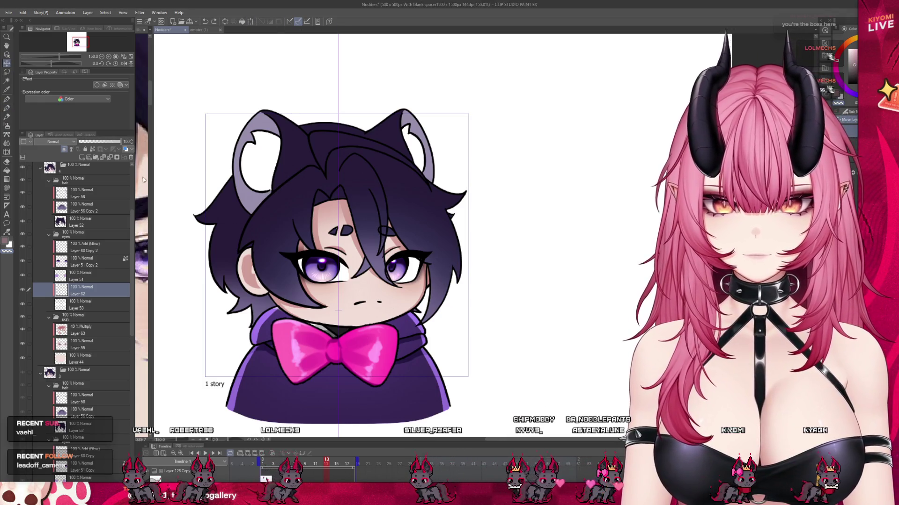
click(131, 158)
Step: Put a 49% opacity Layer 64 Copy 2 above Layer 50 and get ready to paint
key(ctrl+z)
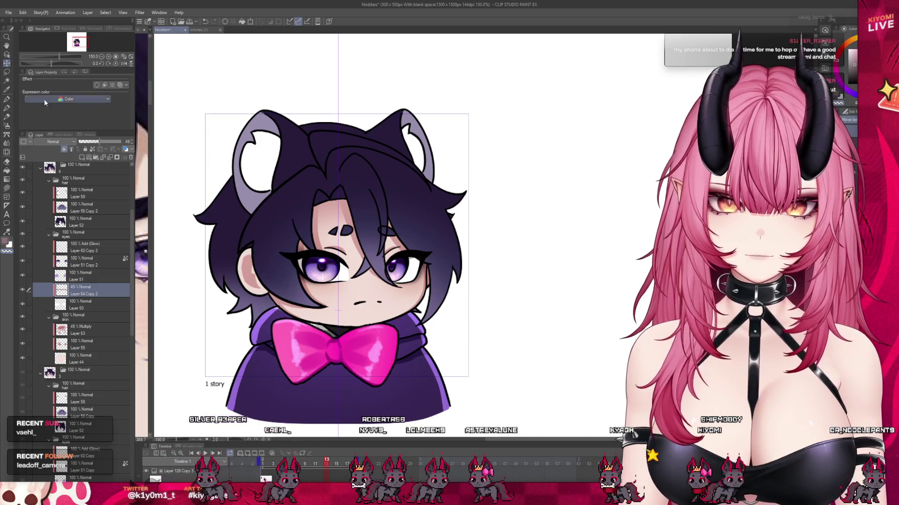
key(e)
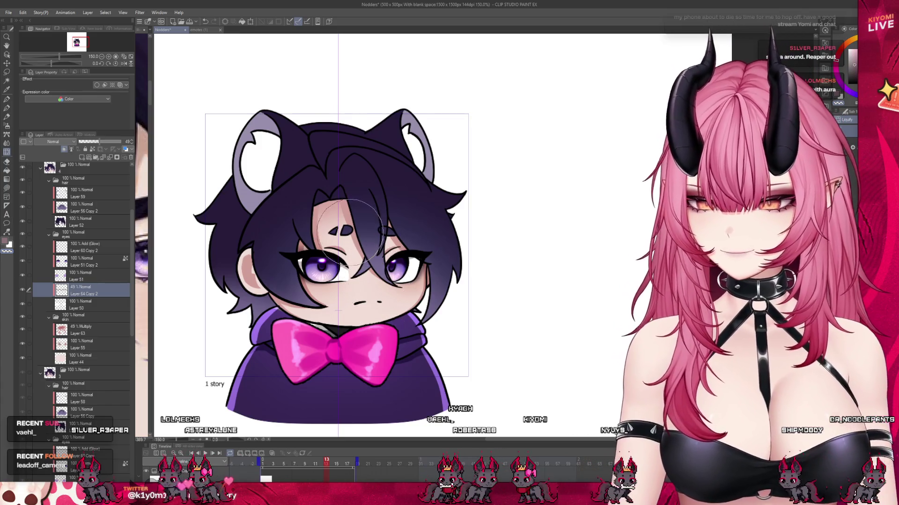
scroll(349, 234, up, 2)
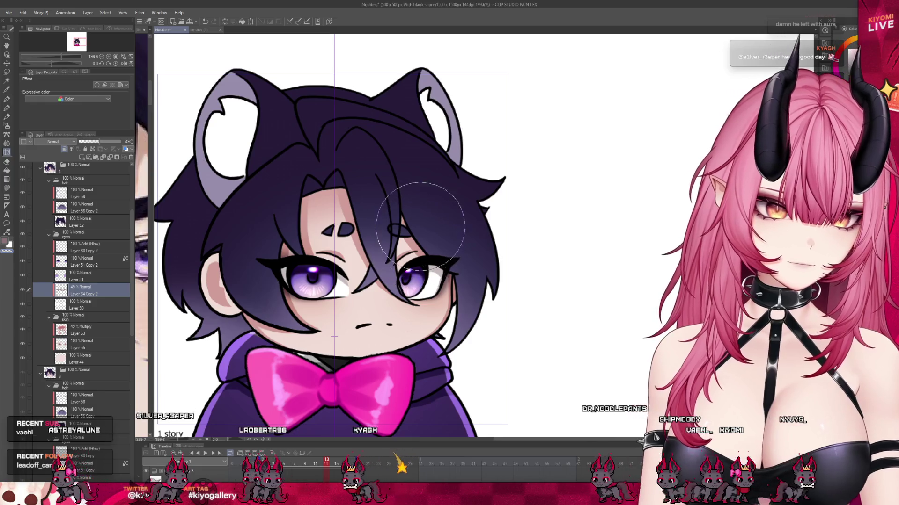
scroll(445, 280, up, 2)
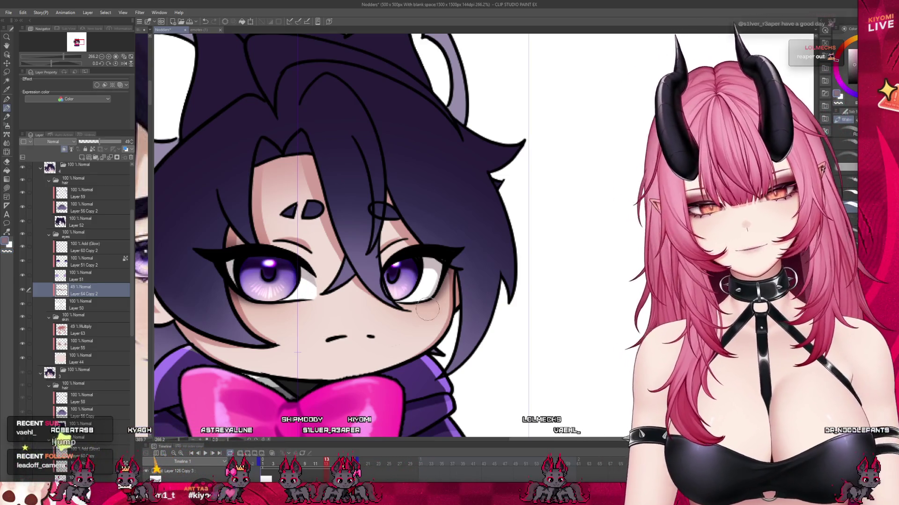
scroll(444, 323, down, 2)
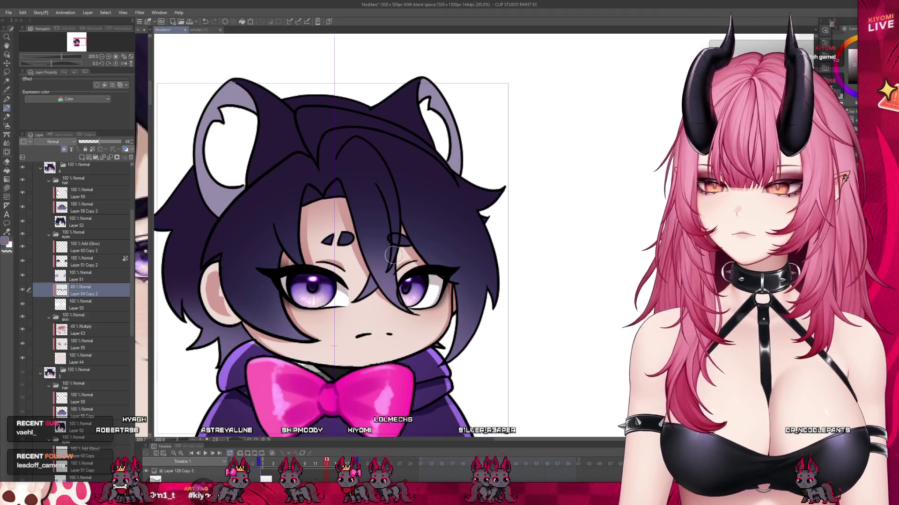
scroll(393, 255, down, 4)
scroll(378, 254, up, 3)
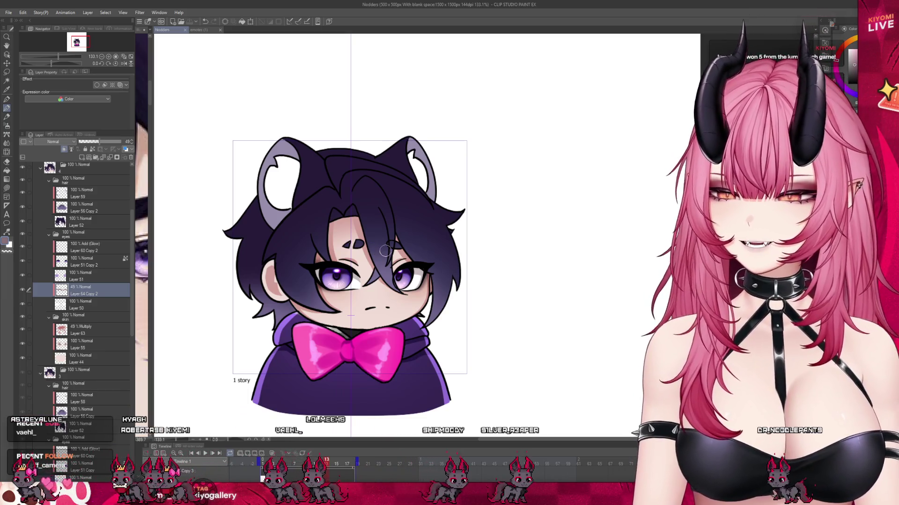
scroll(370, 265, up, 2)
Step: Select Layer 57 in the front-facing frame and set its blend mode to Multiply
scroll(370, 266, up, 1)
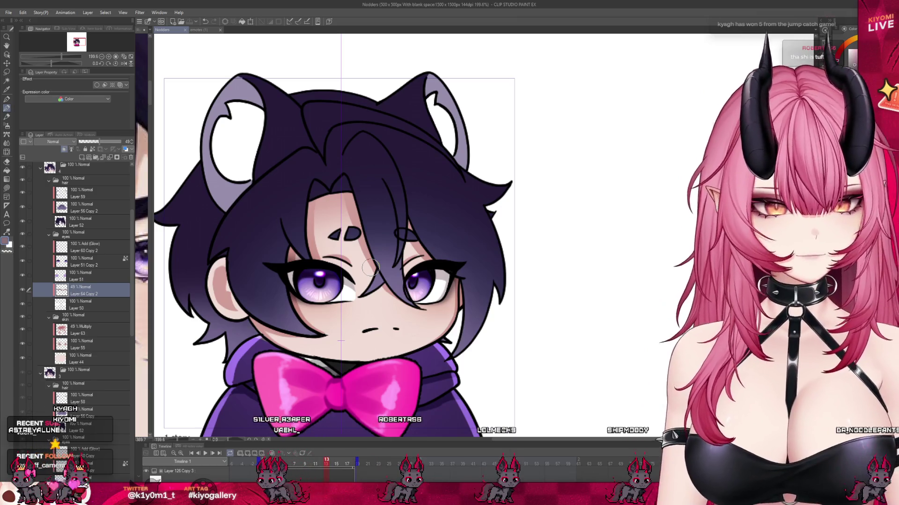
scroll(374, 240, down, 5)
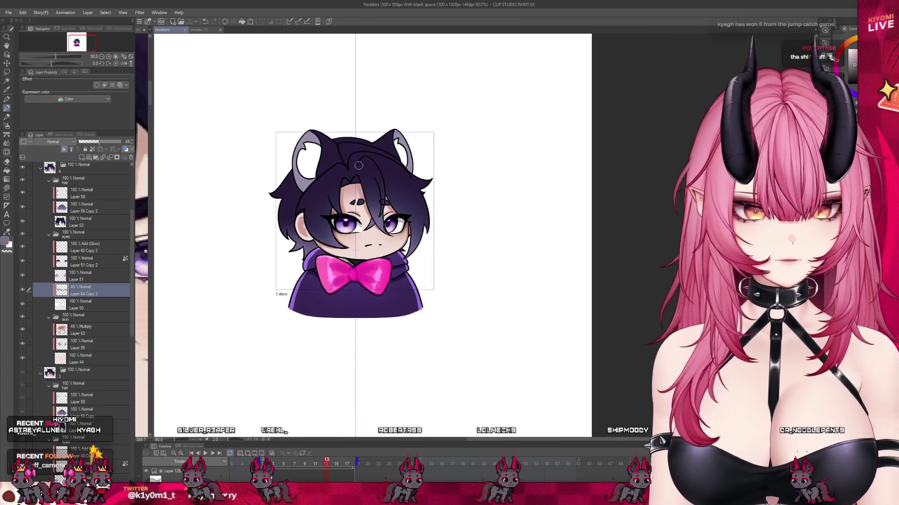
scroll(357, 172, up, 3)
scroll(86, 327, down, 5)
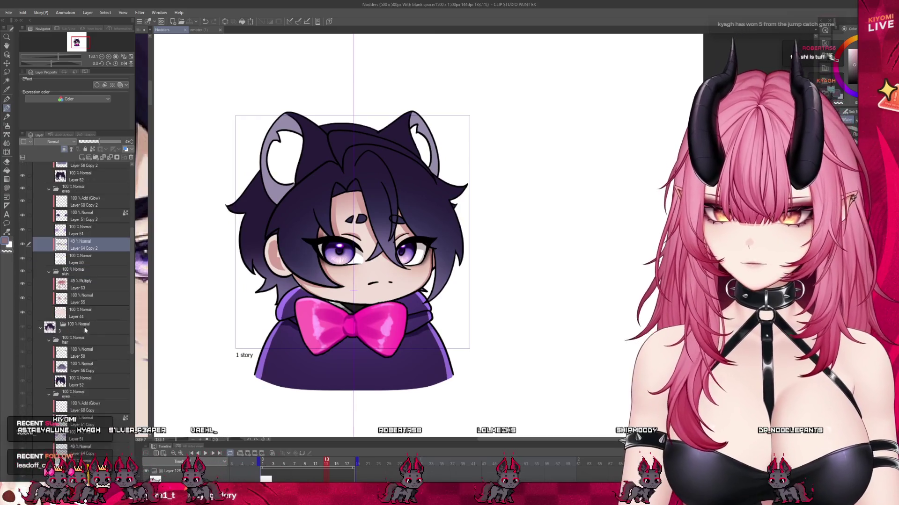
scroll(89, 328, down, 4)
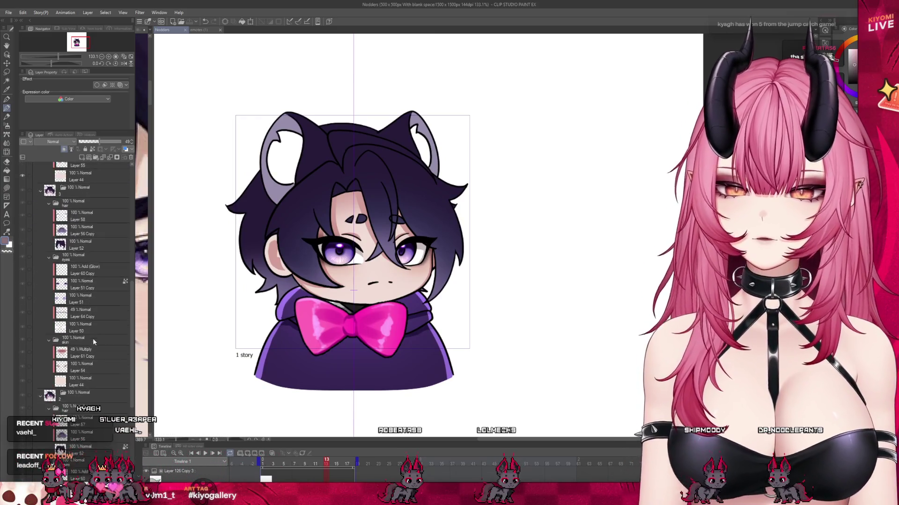
click(89, 406)
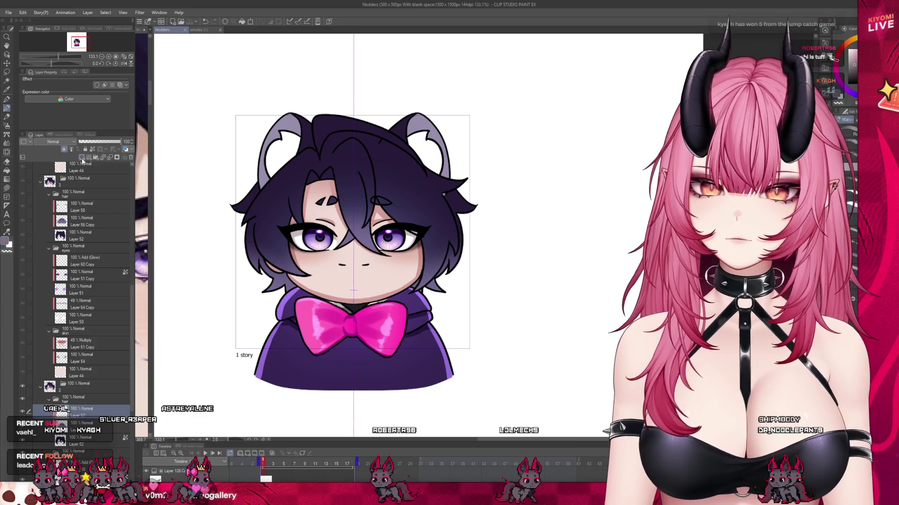
click(67, 141)
click(70, 166)
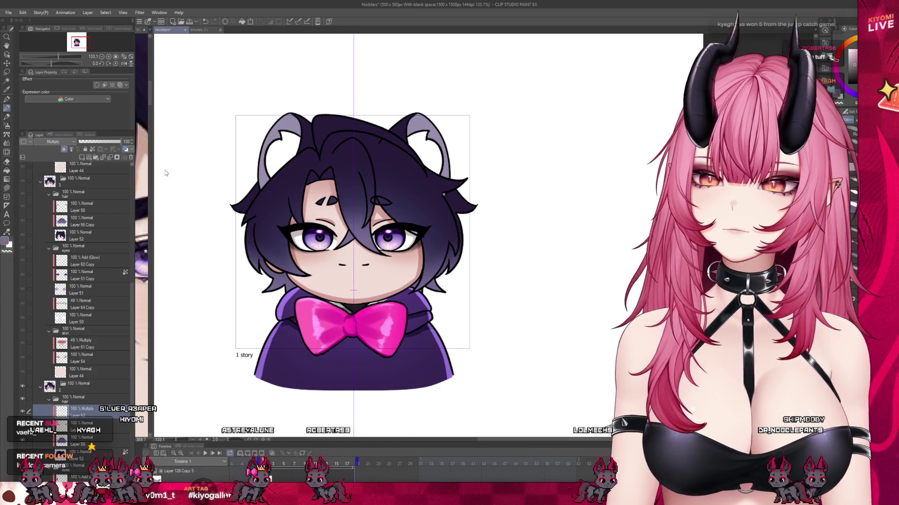
Step: Paint dark hair shading, lower the layer opacity to 59%, and darken the hair's left side
scroll(376, 148, up, 3)
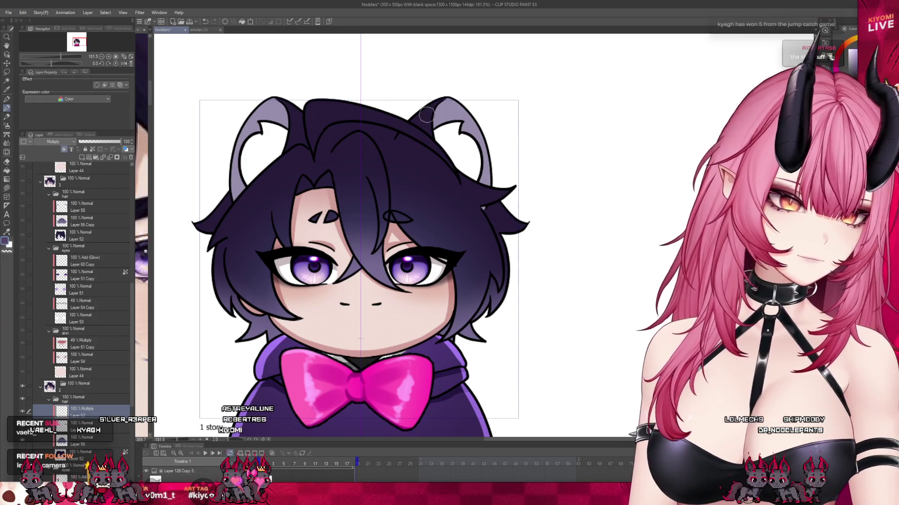
scroll(554, 111, down, 1)
scroll(312, 187, up, 2)
mouse_move(311, 188)
mouse_down()
mouse_move(309, 199)
mouse_move(323, 187)
mouse_up()
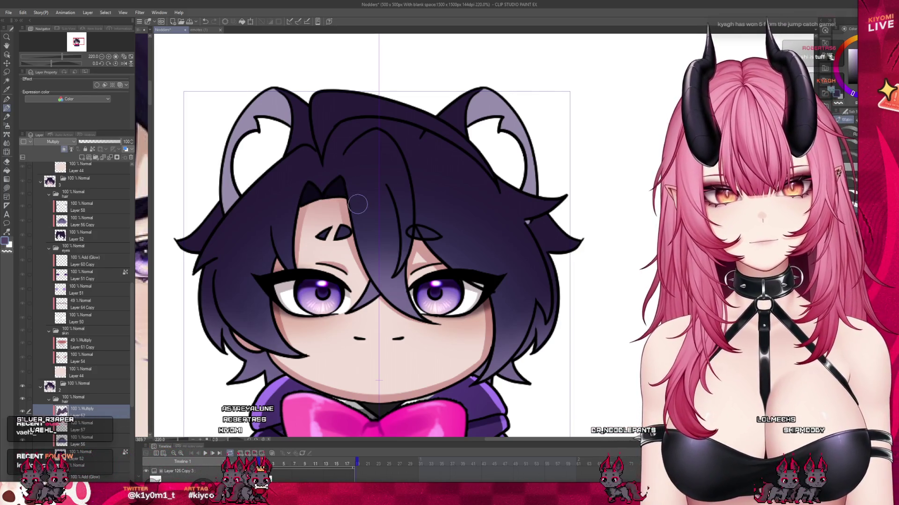
scroll(358, 204, down, 3)
scroll(220, 281, up, 1)
drag(120, 141, 103, 141)
scroll(312, 192, up, 2)
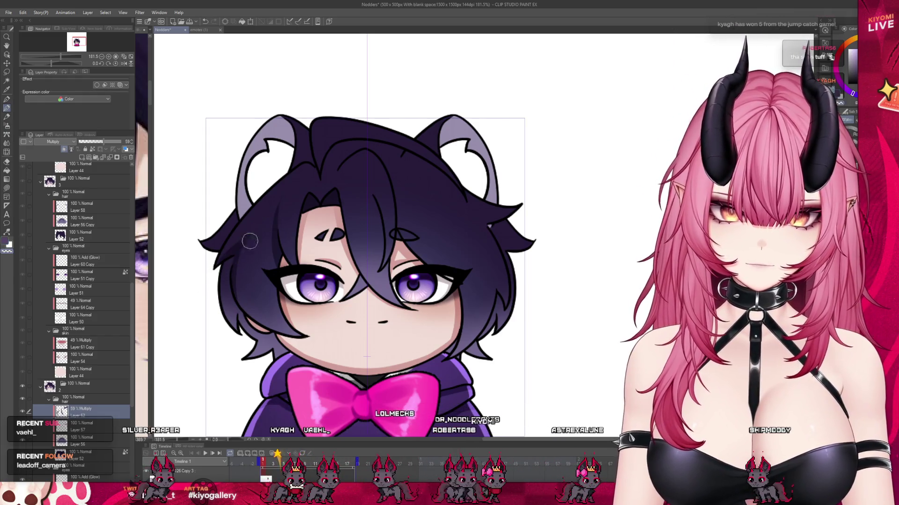
drag(243, 276, 256, 301)
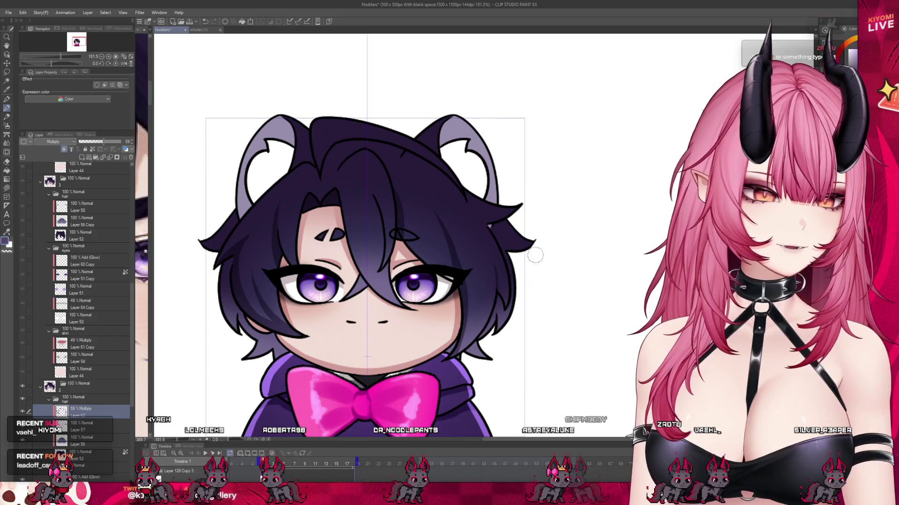
Step: Add a subtle hair shading stroke, then grey inner-ear shading mirrored onto both ears
scroll(535, 255, down, 2)
scroll(492, 208, up, 2)
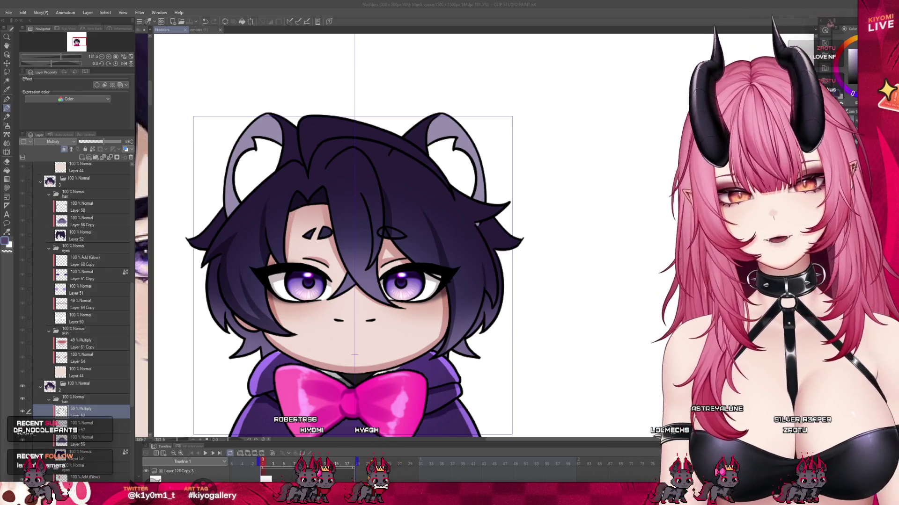
drag(358, 211, 351, 176)
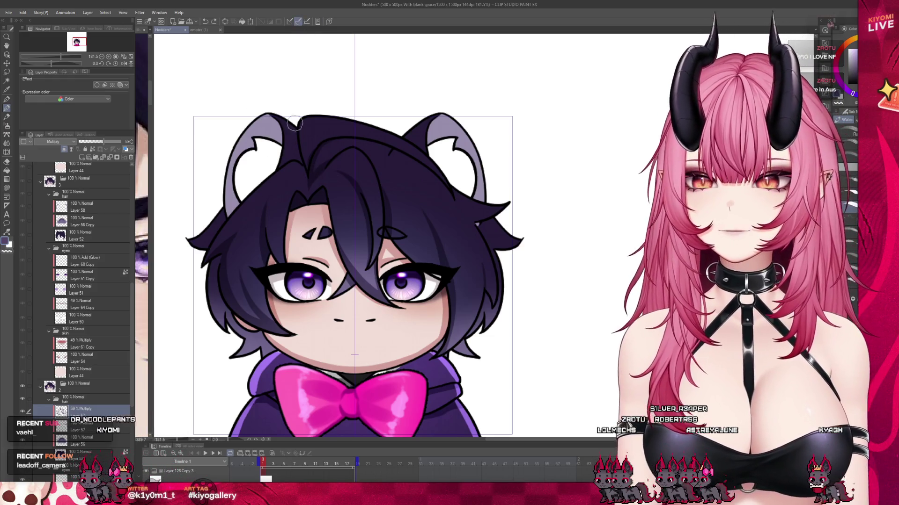
drag(277, 162, 275, 122)
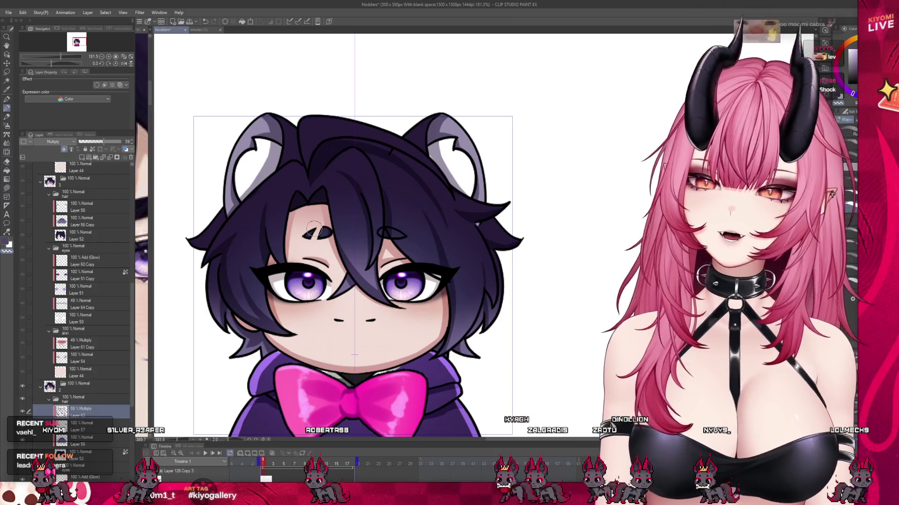
scroll(323, 225, down, 2)
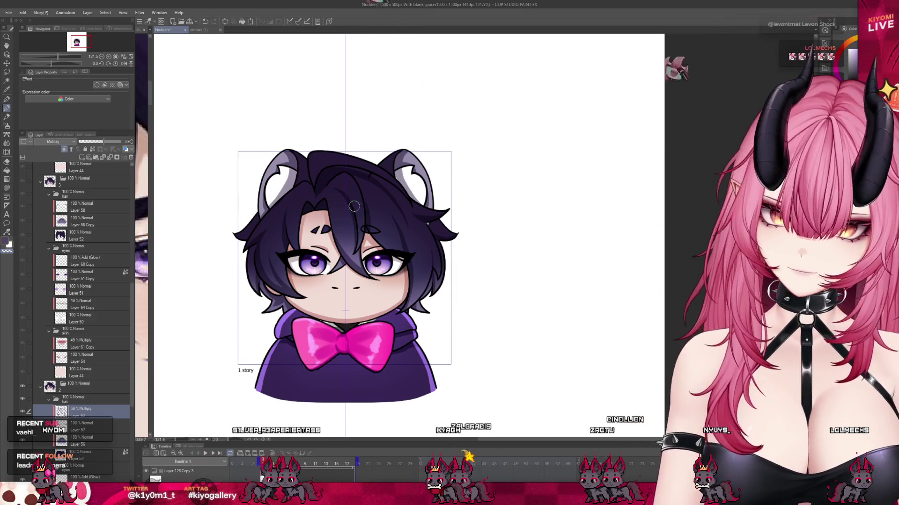
scroll(355, 203, up, 1)
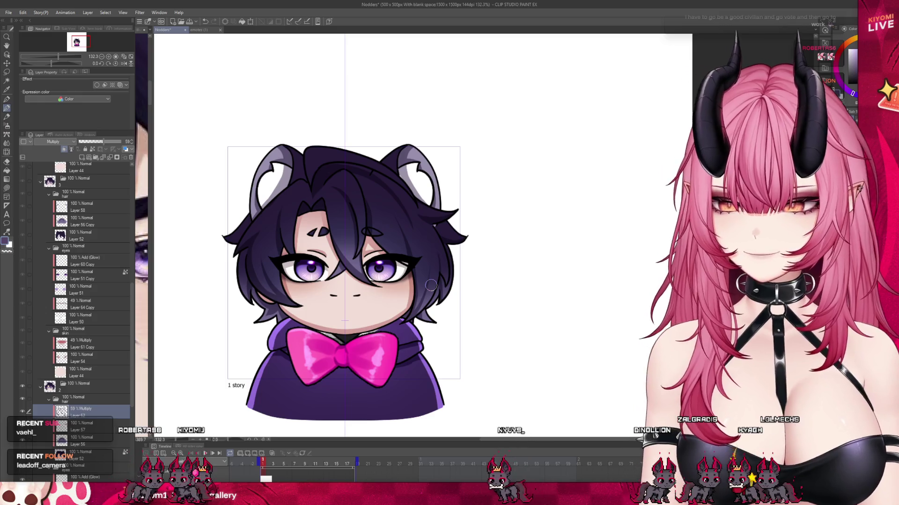
scroll(362, 215, down, 4)
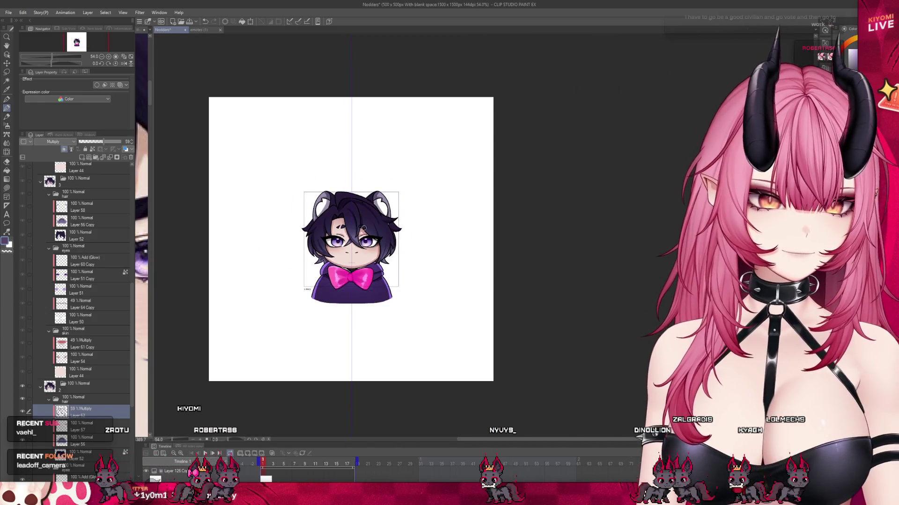
scroll(349, 231, up, 3)
scroll(354, 243, up, 3)
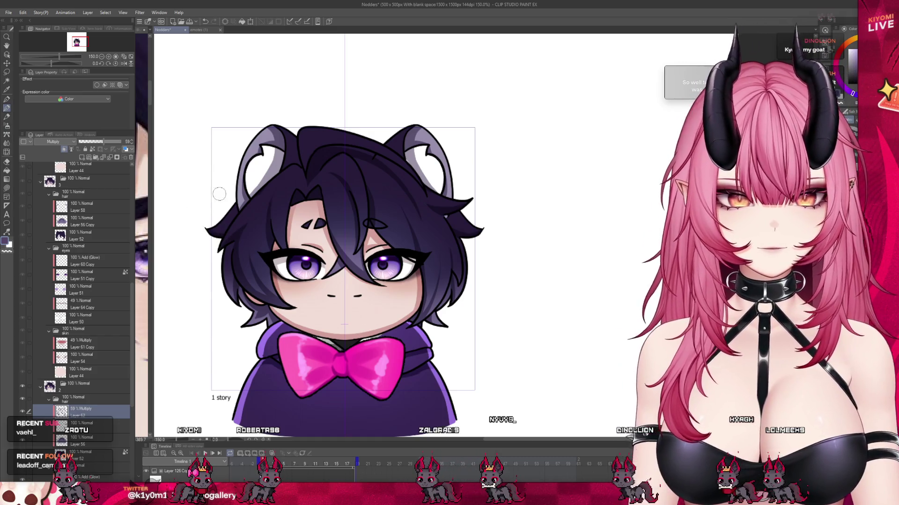
scroll(218, 195, down, 3)
scroll(301, 205, up, 4)
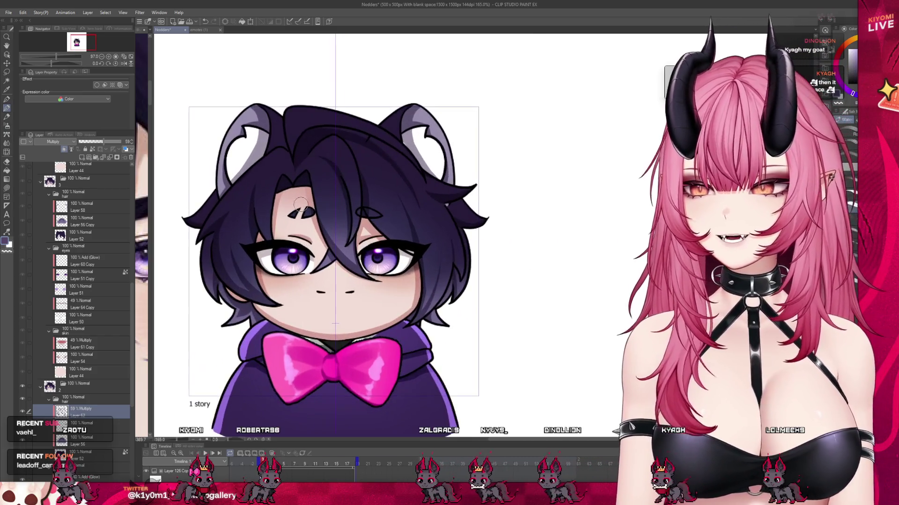
scroll(349, 356, up, 2)
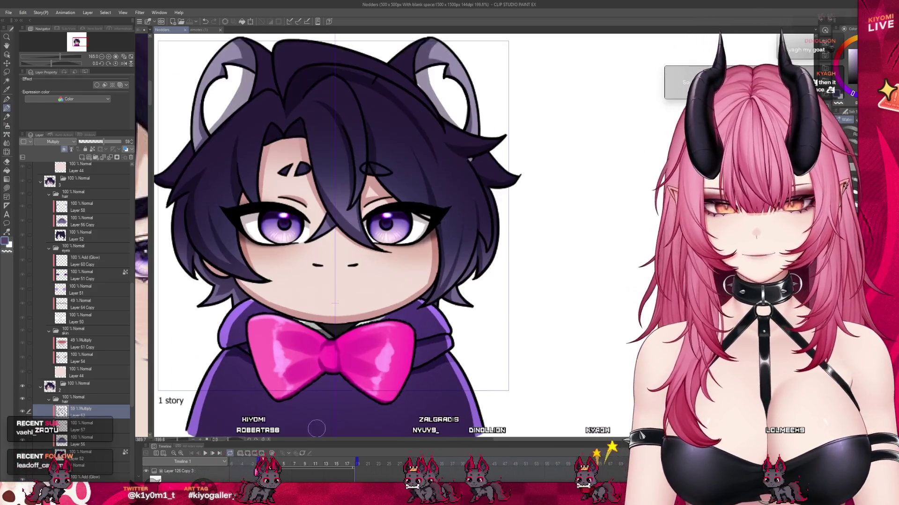
scroll(349, 327, down, 3)
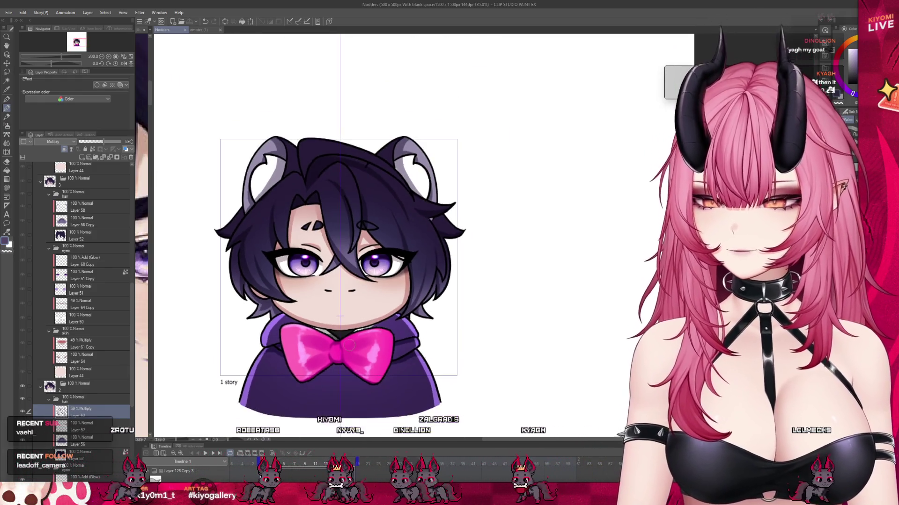
scroll(341, 280, up, 2)
scroll(308, 276, down, 1)
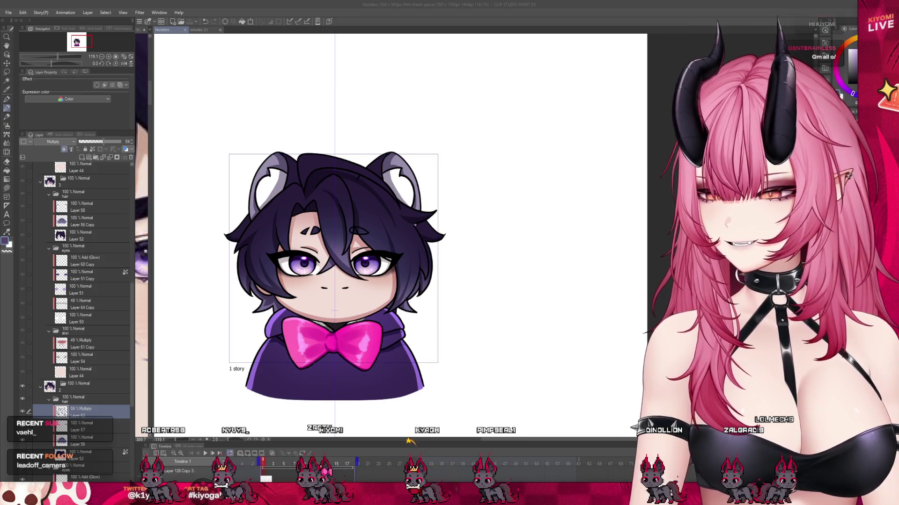
scroll(299, 255, up, 2)
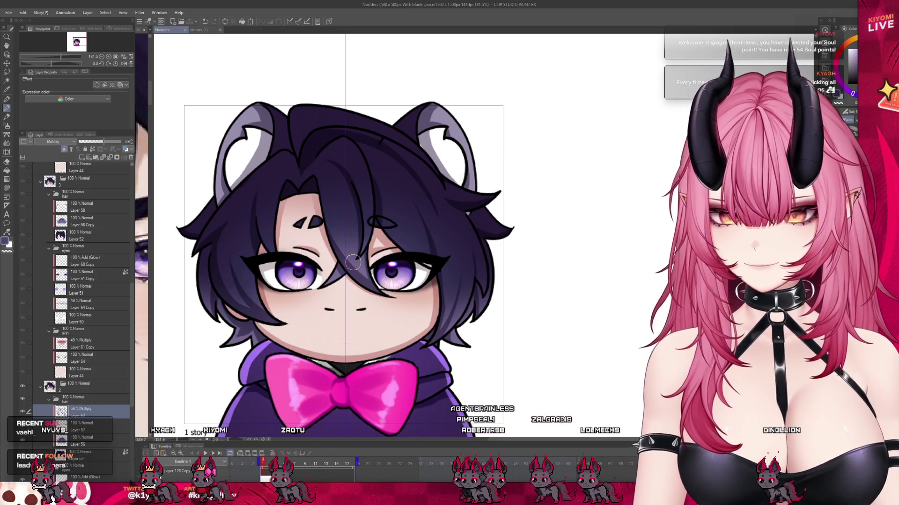
scroll(333, 244, down, 2)
scroll(355, 276, up, 1)
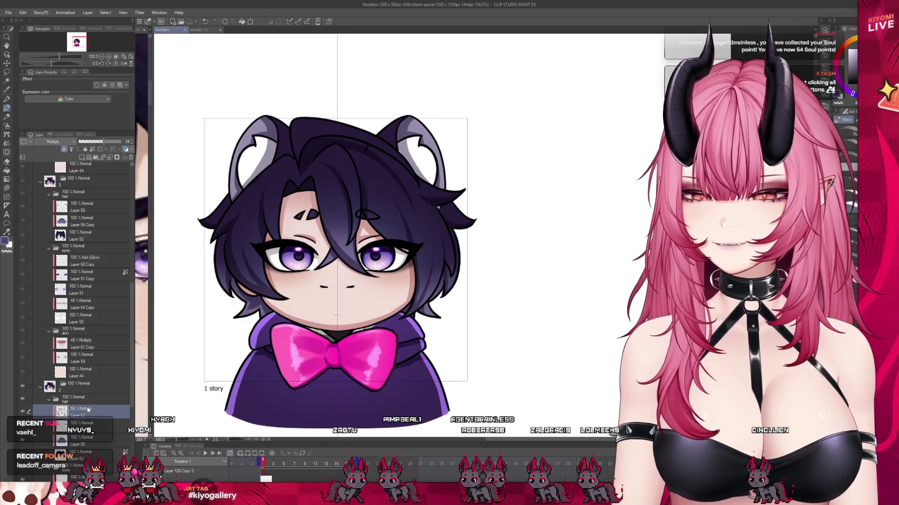
drag(88, 410, 84, 235)
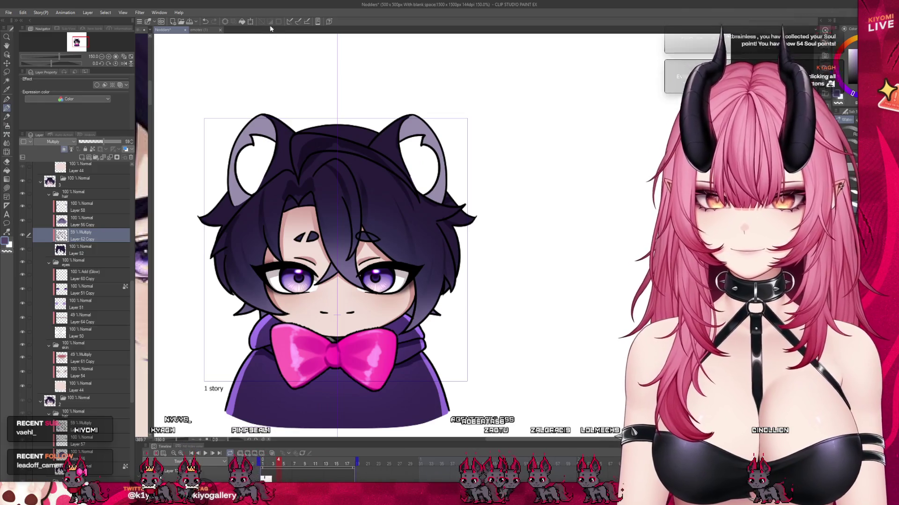
Step: Shift the Layer 62 Copy shading down slightly and place the layer above Layer 58
key(ctrl+t)
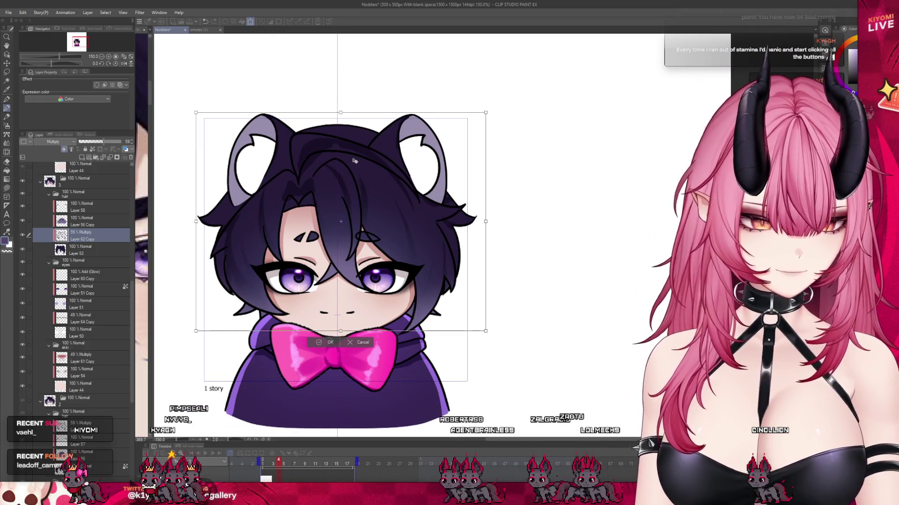
key(Down)
key(Down)
key(Down)
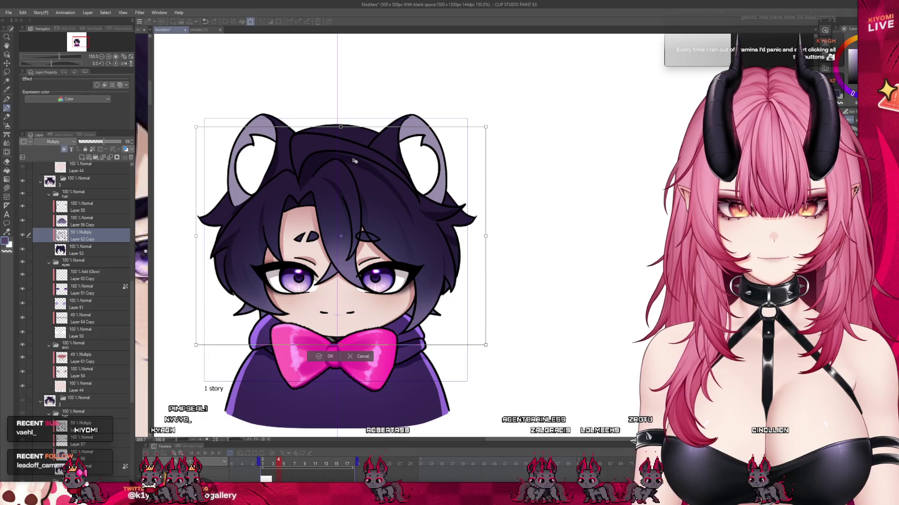
click(326, 357)
drag(94, 204, 104, 207)
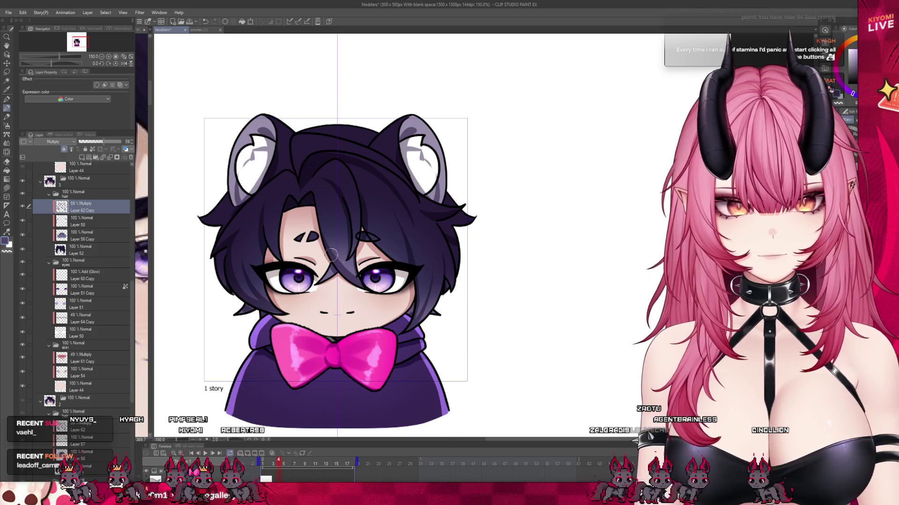
scroll(302, 253, up, 1)
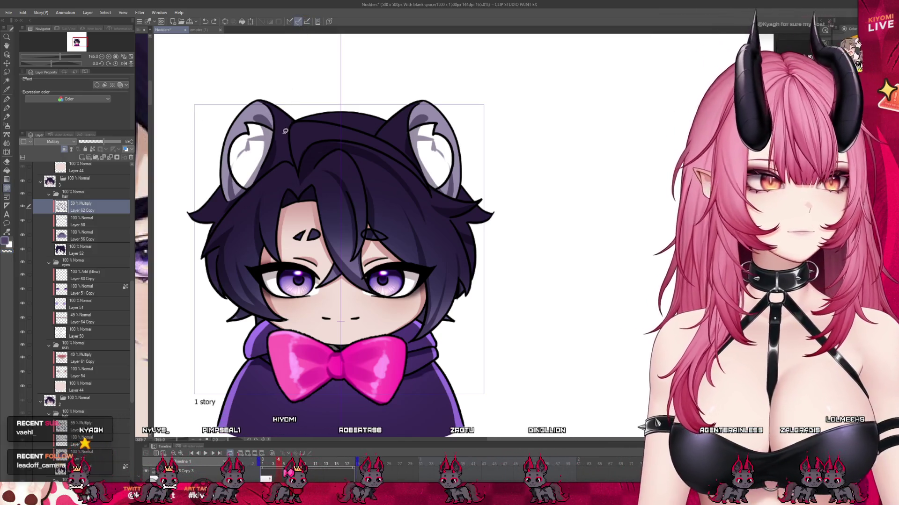
drag(276, 155, 252, 190)
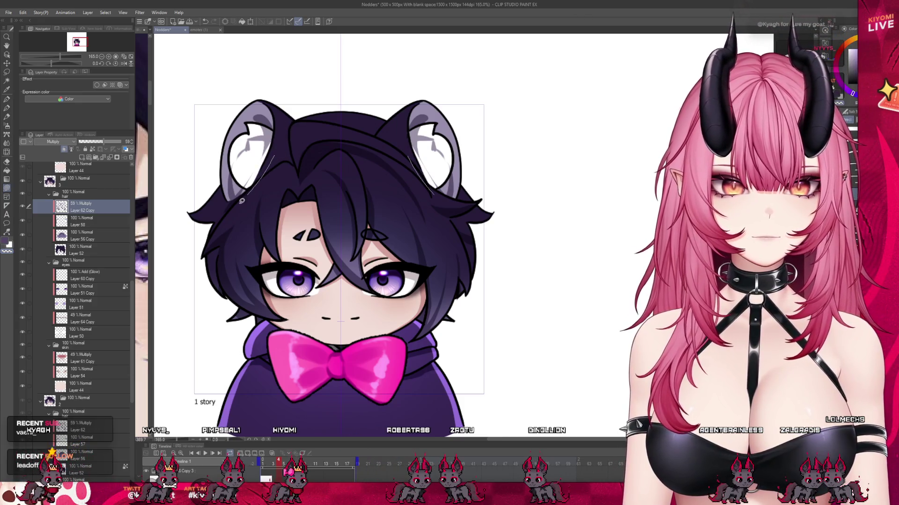
key(ctrl+z)
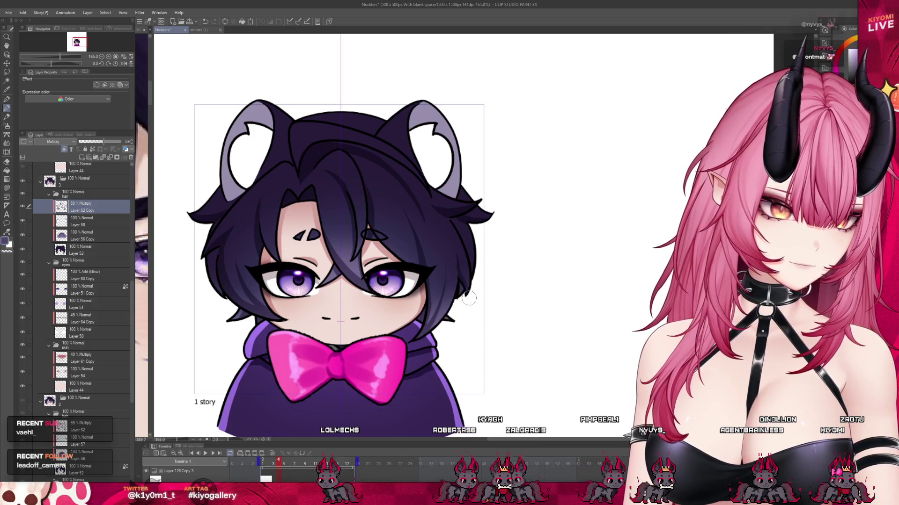
mouse_move(277, 463)
mouse_down()
mouse_move(268, 463)
mouse_move(284, 457)
mouse_up()
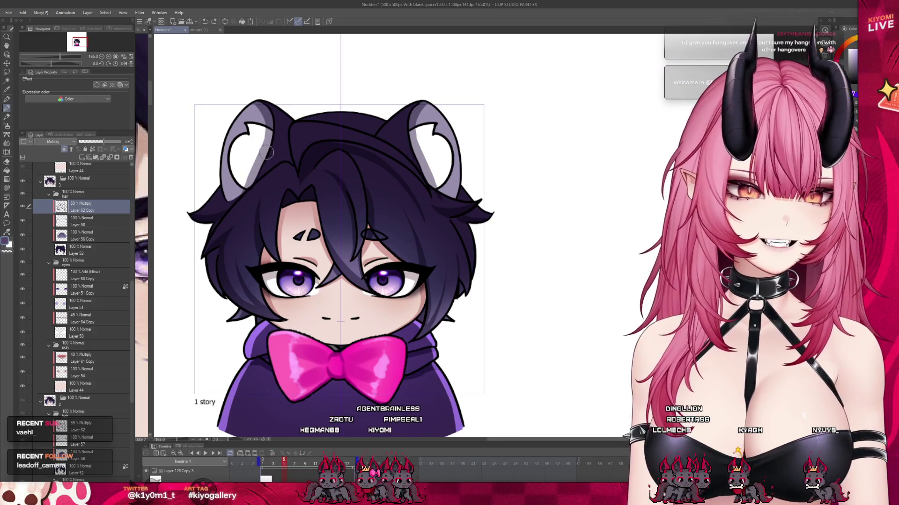
drag(285, 468, 267, 471)
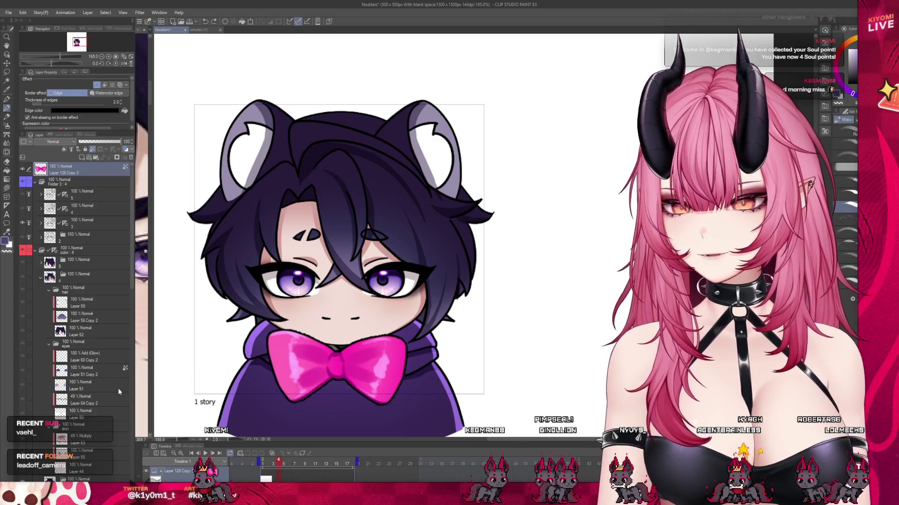
click(101, 371)
click(107, 438)
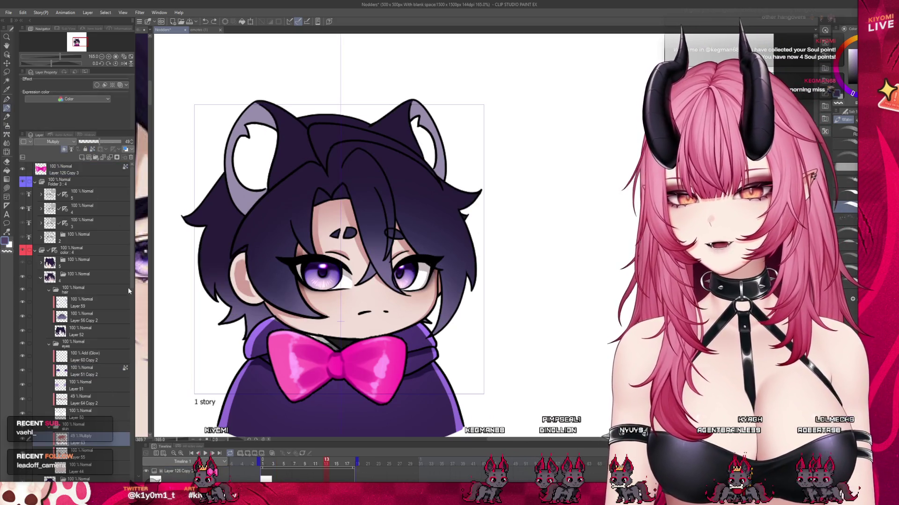
scroll(117, 295, down, 10)
click(114, 294)
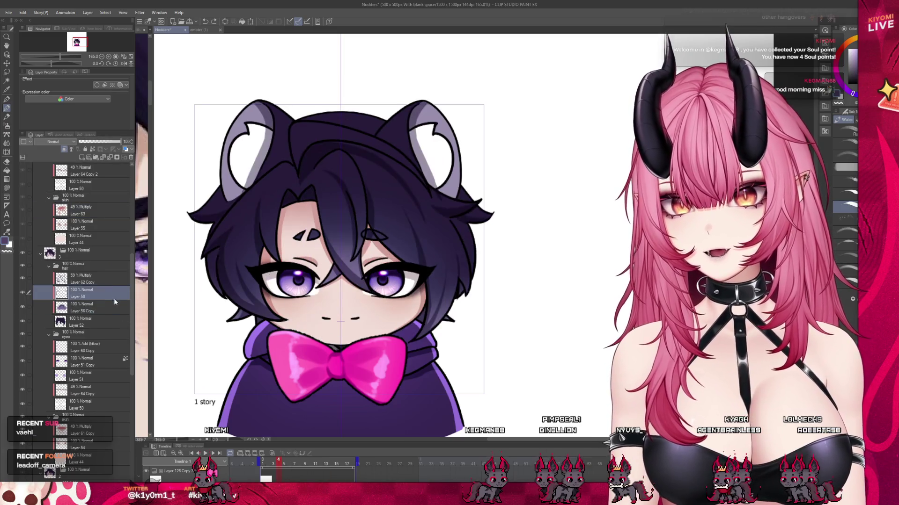
click(94, 279)
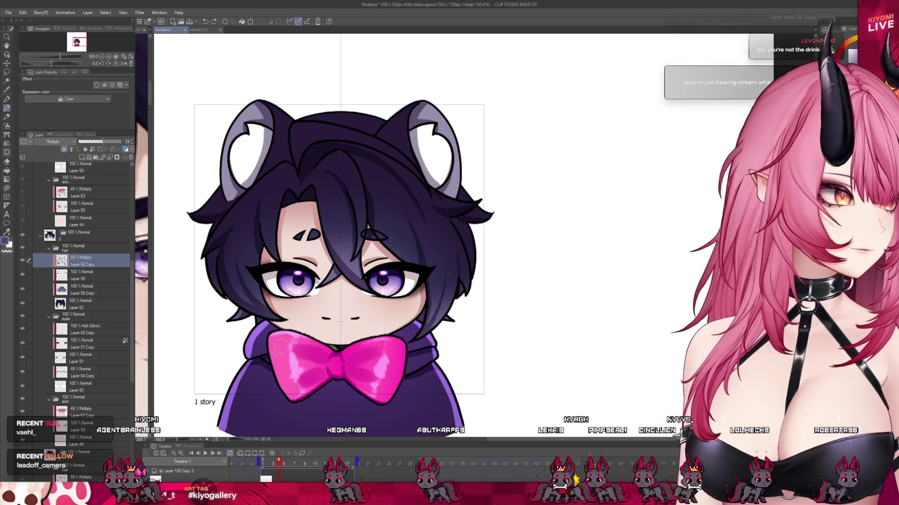
scroll(335, 238, down, 3)
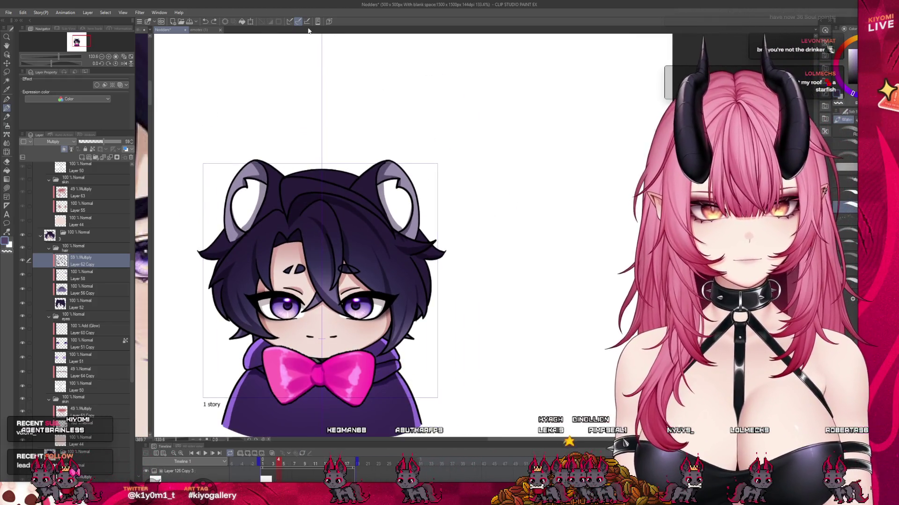
click(272, 466)
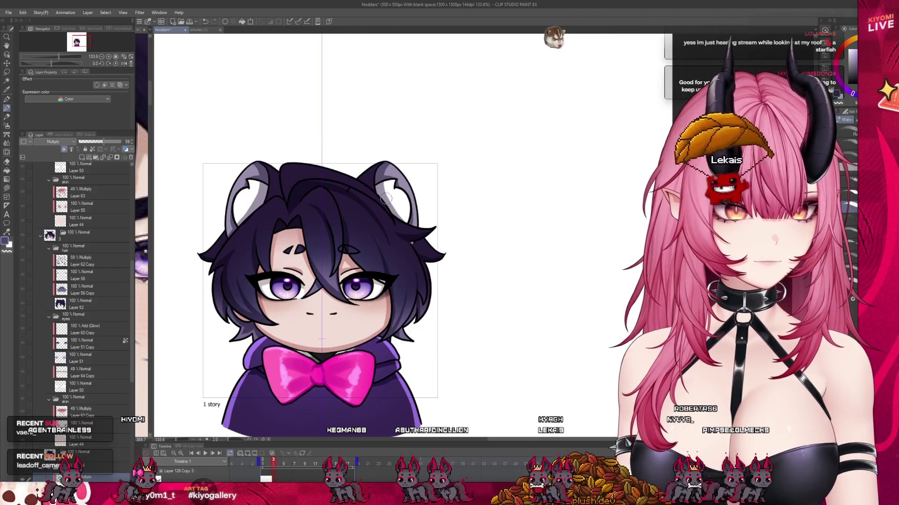
key(Right)
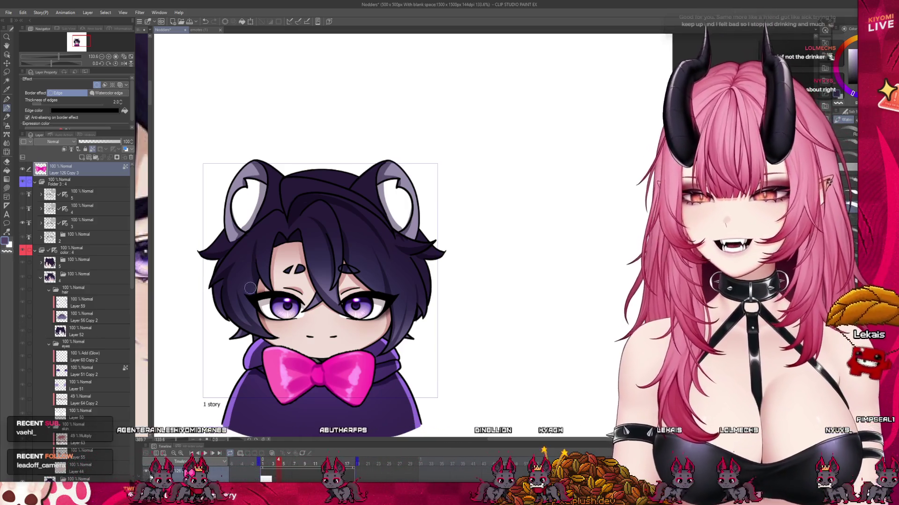
Step: Play the nodding loop twice to review it
scroll(268, 271, up, 2)
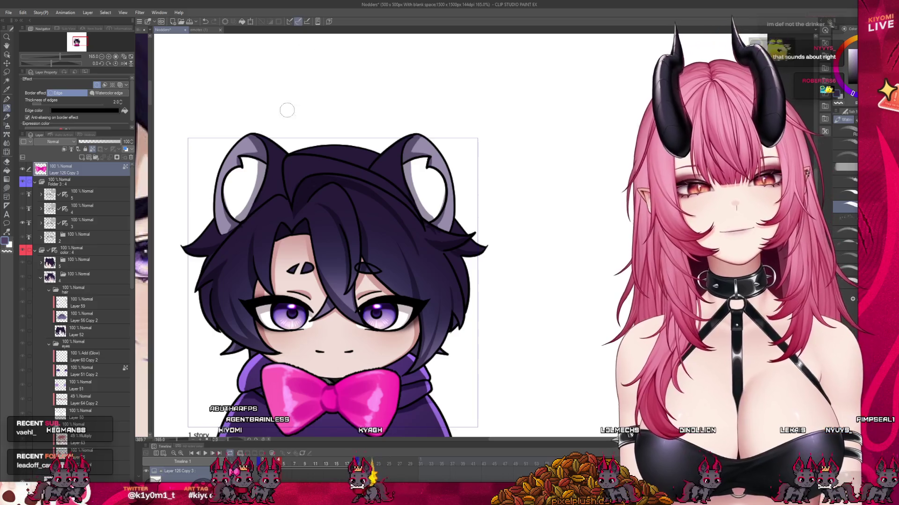
click(205, 453)
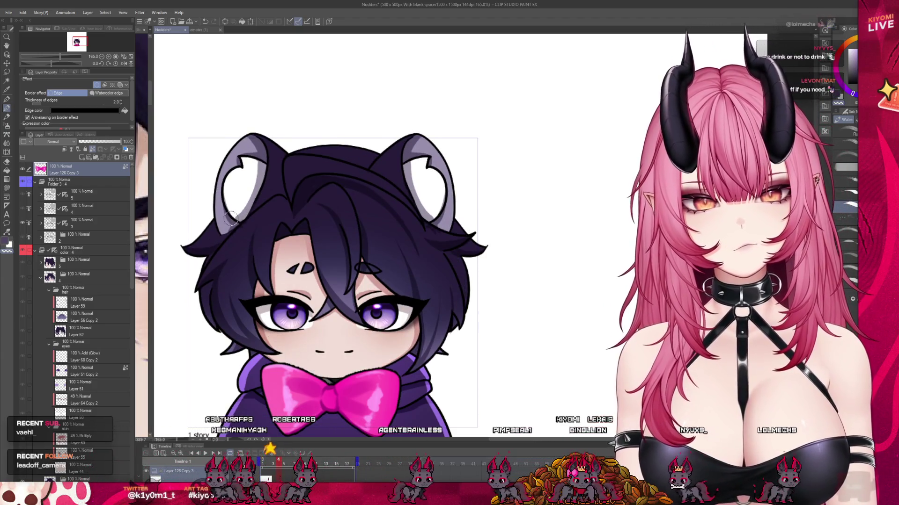
key(space)
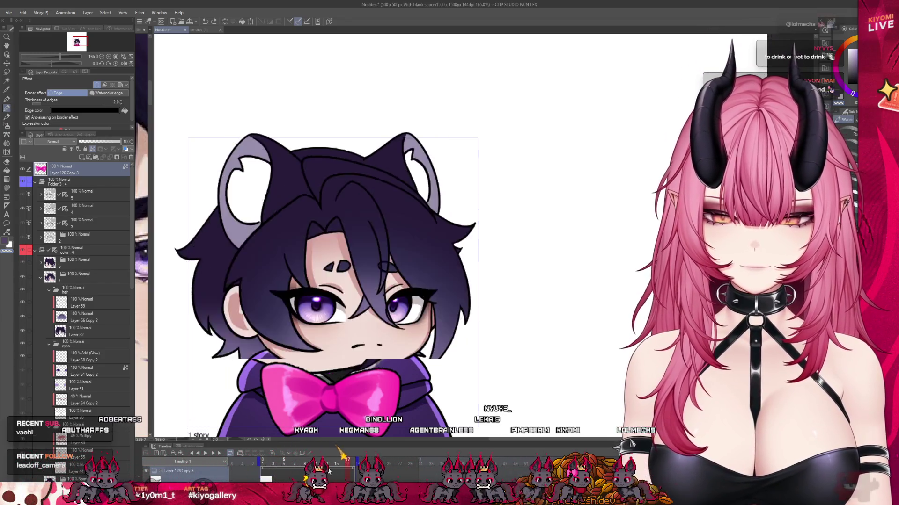
Step: Return to frame 2 and select the 59% Multiply hair shading layer in the other frame
click(268, 477)
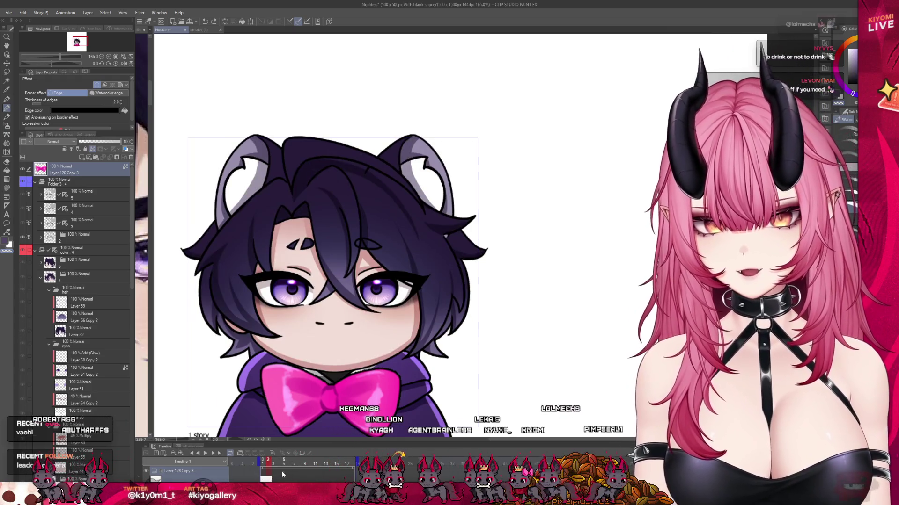
click(81, 302)
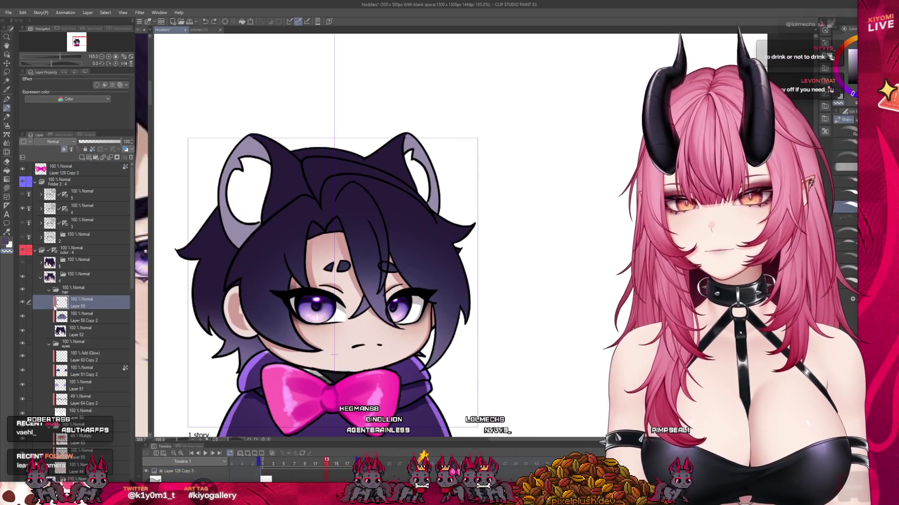
click(82, 369)
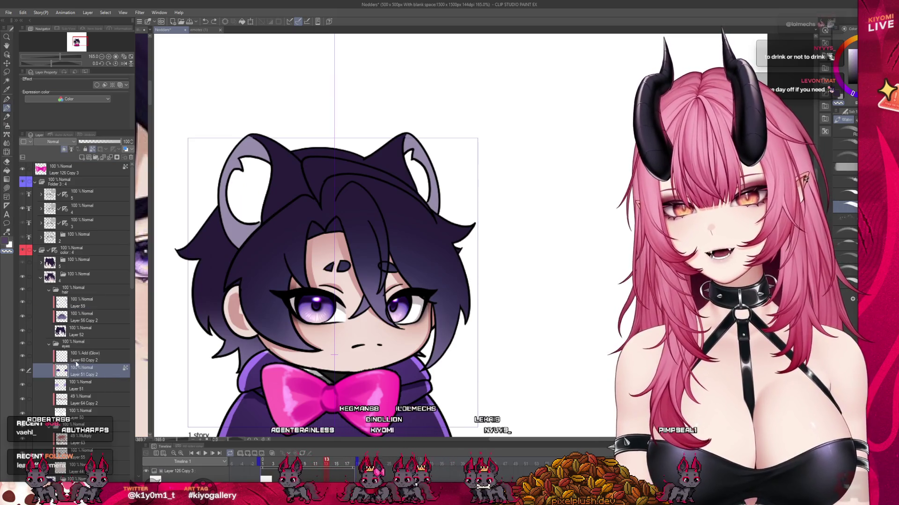
click(76, 303)
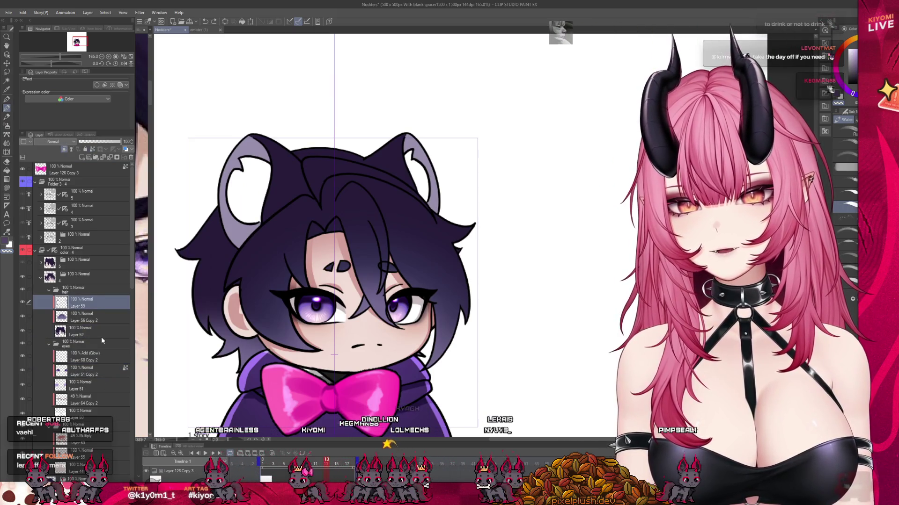
scroll(88, 336, down, 5)
click(82, 413)
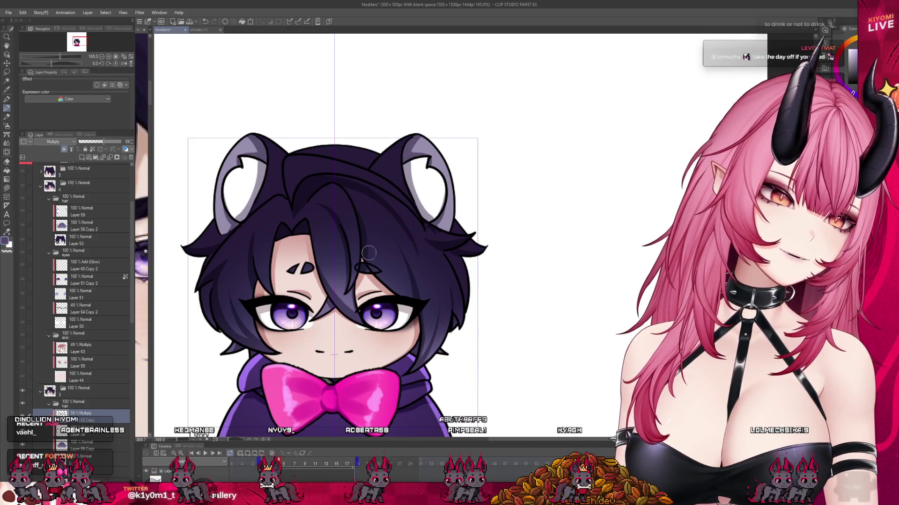
Step: Paste the copied SpongeBob picture as a new Illustration2 canvas
scroll(264, 213, down, 3)
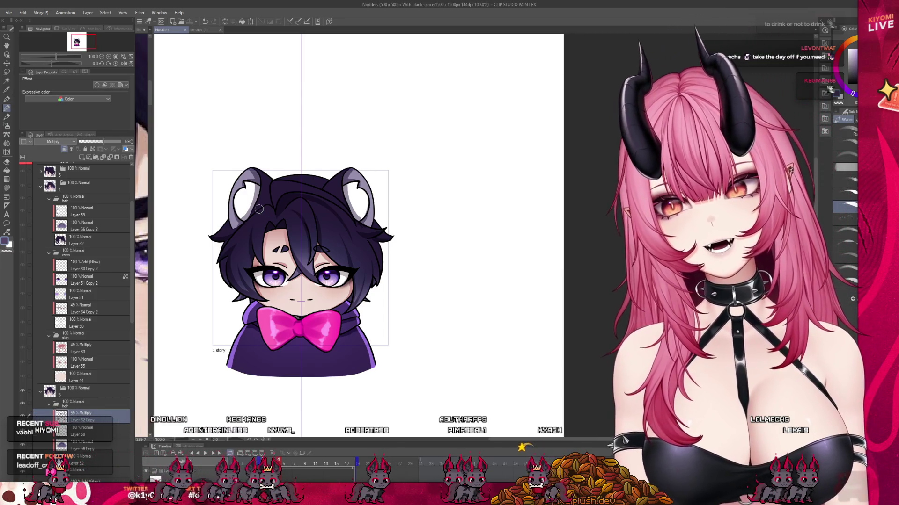
scroll(262, 211, up, 3)
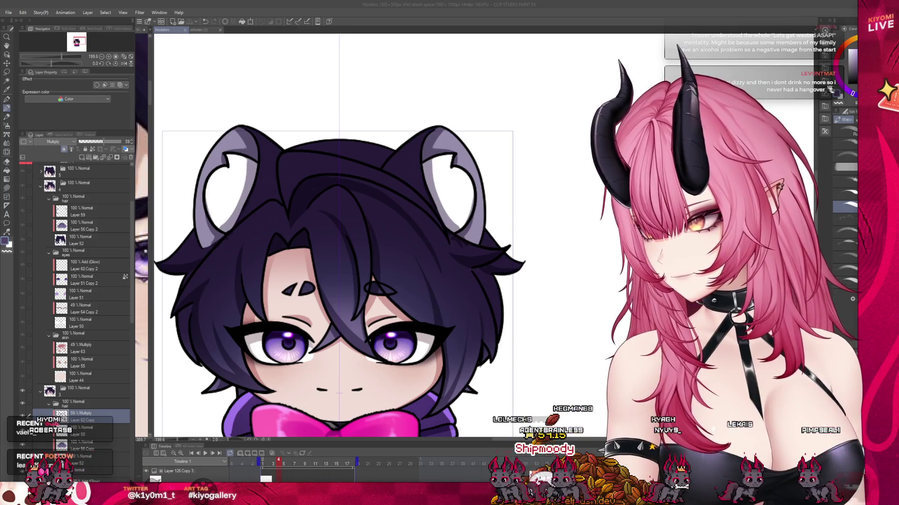
click(269, 131)
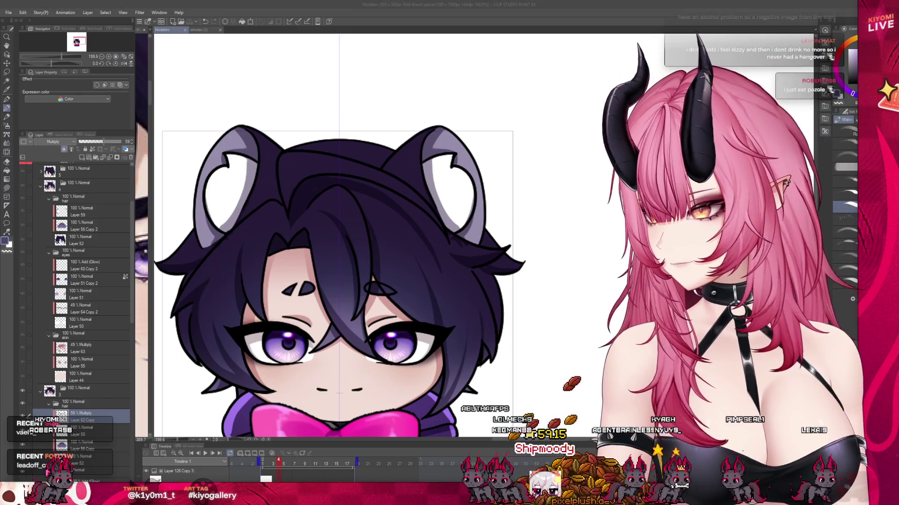
click(21, 20)
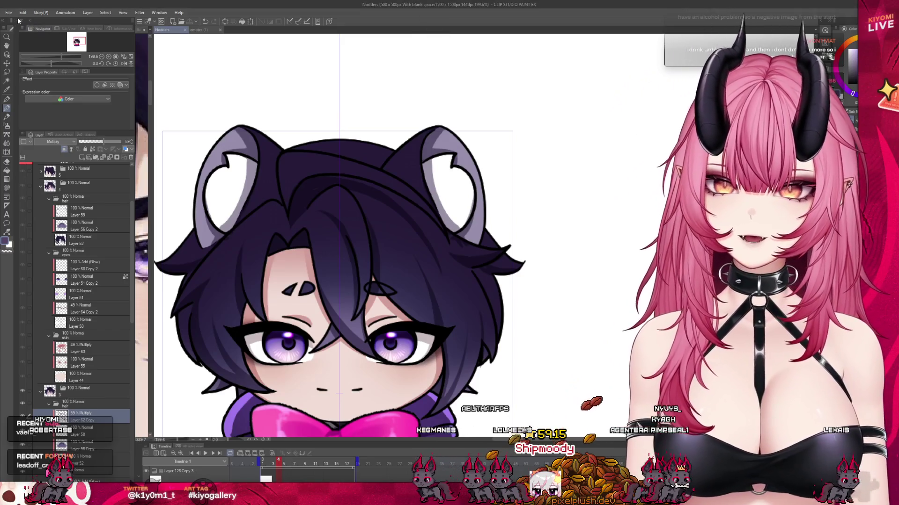
key(ctrl+v)
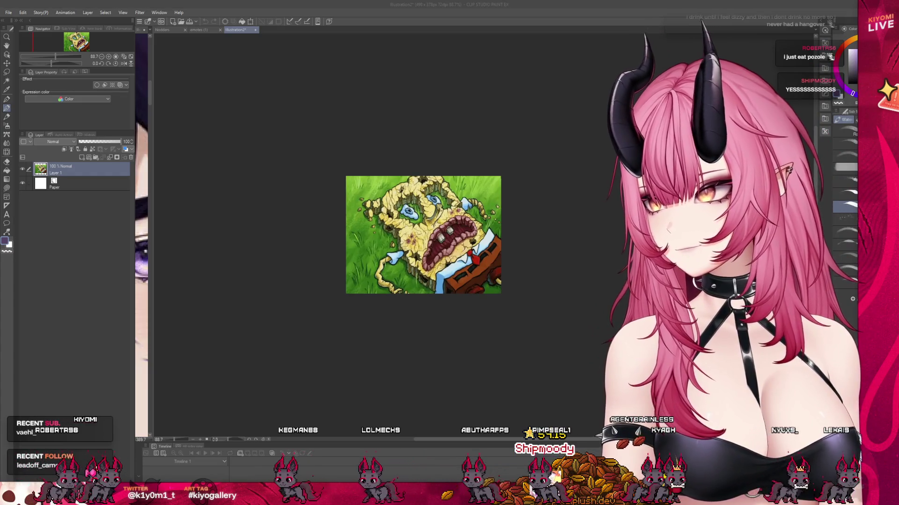
Step: Close the Illustration2 SpongeBob canvas without saving, back to the emotes (1) sheet
scroll(423, 235, up, 1)
scroll(424, 235, down, 1)
scroll(460, 188, up, 4)
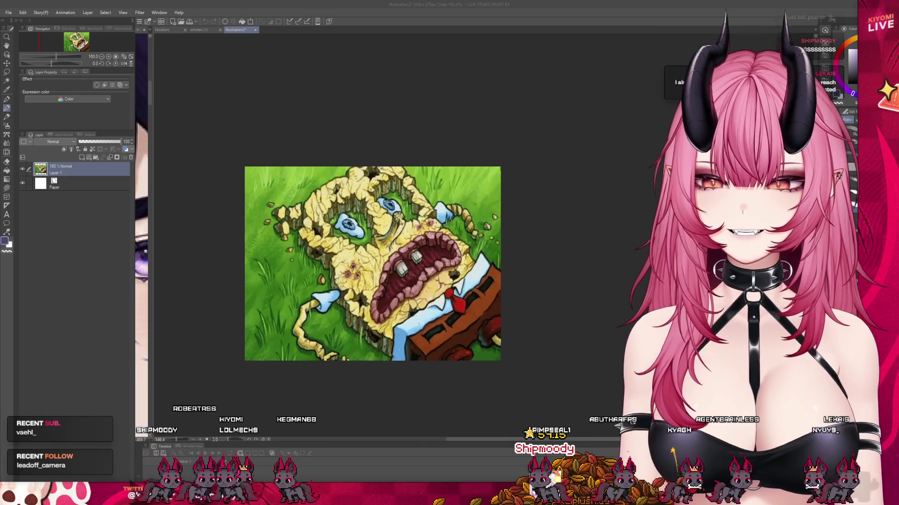
scroll(461, 189, down, 1)
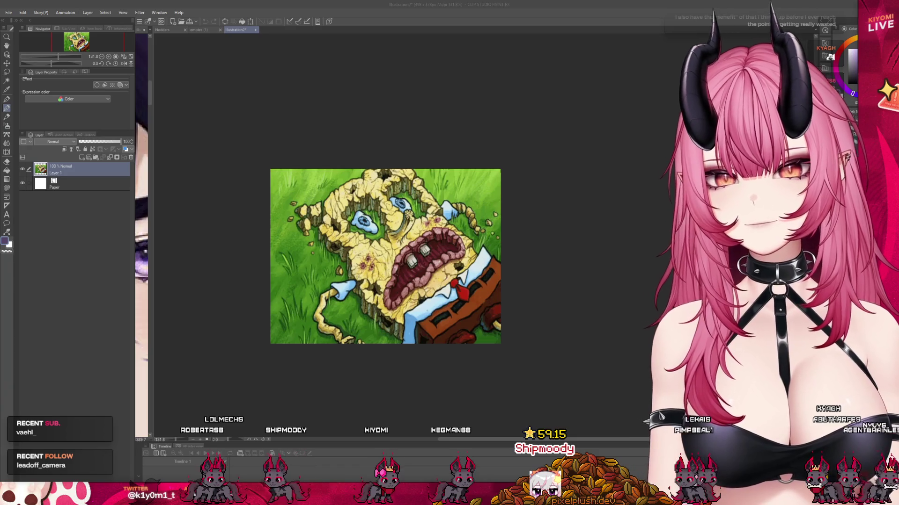
click(256, 29)
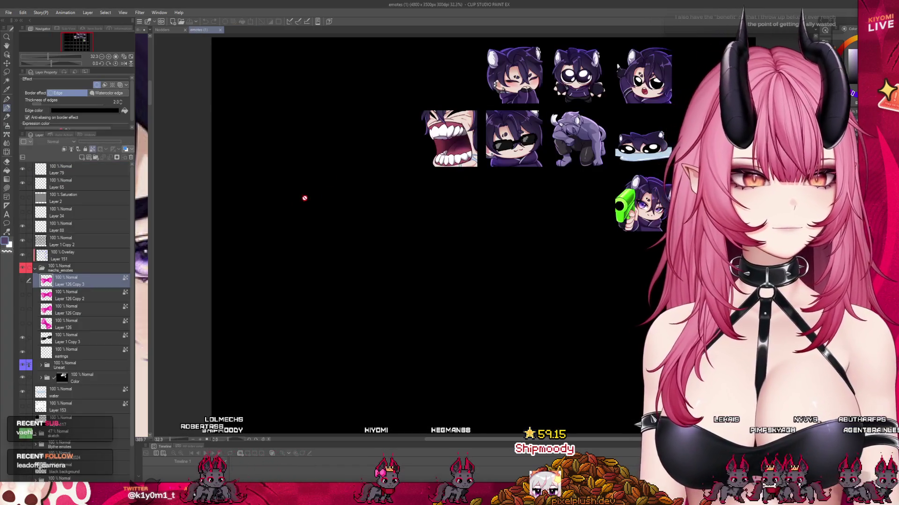
Step: Close the emotes (1) tab to return to the Nodders animation
click(220, 29)
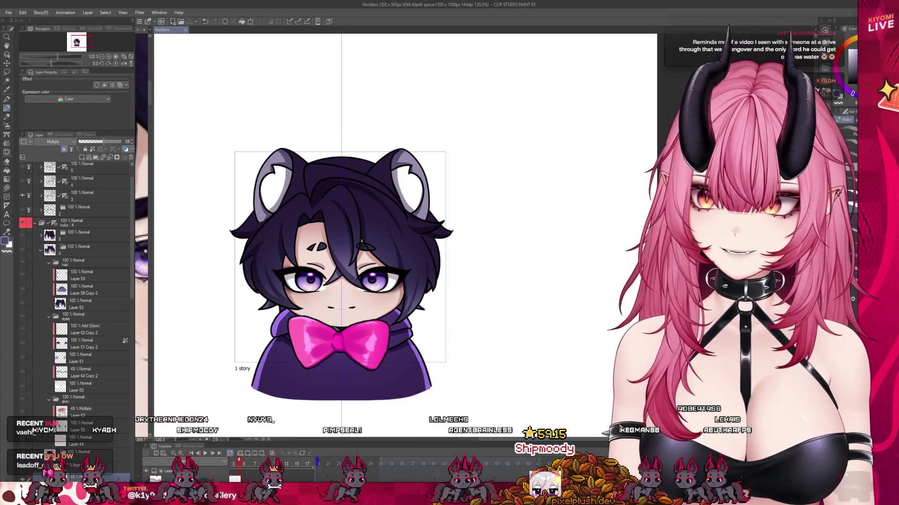
click(398, 167)
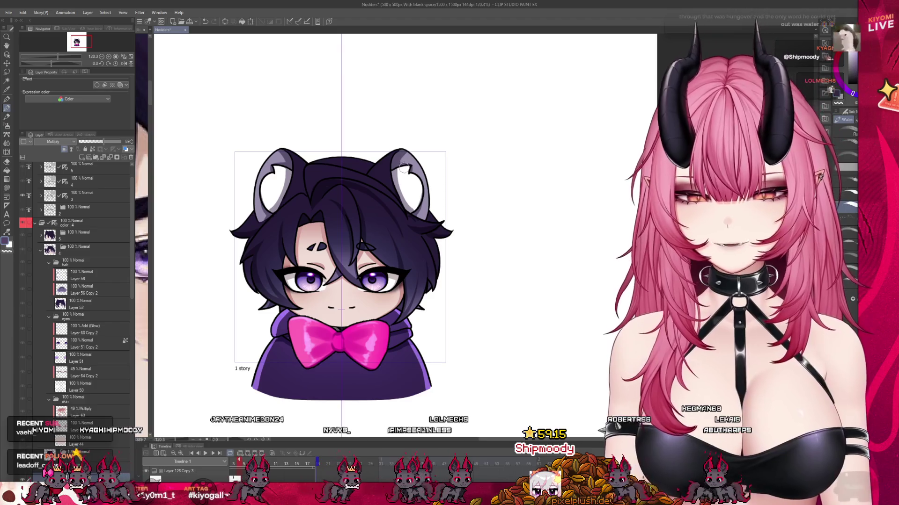
key(space)
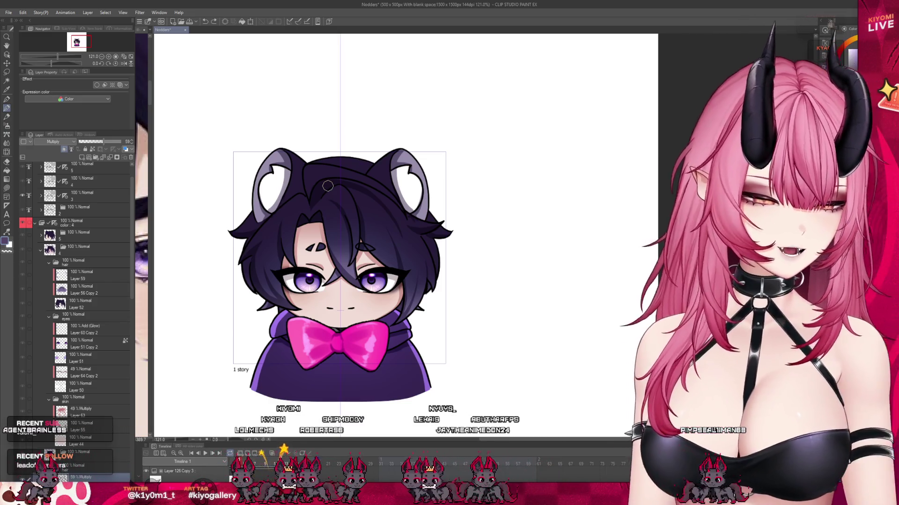
scroll(344, 215, up, 2)
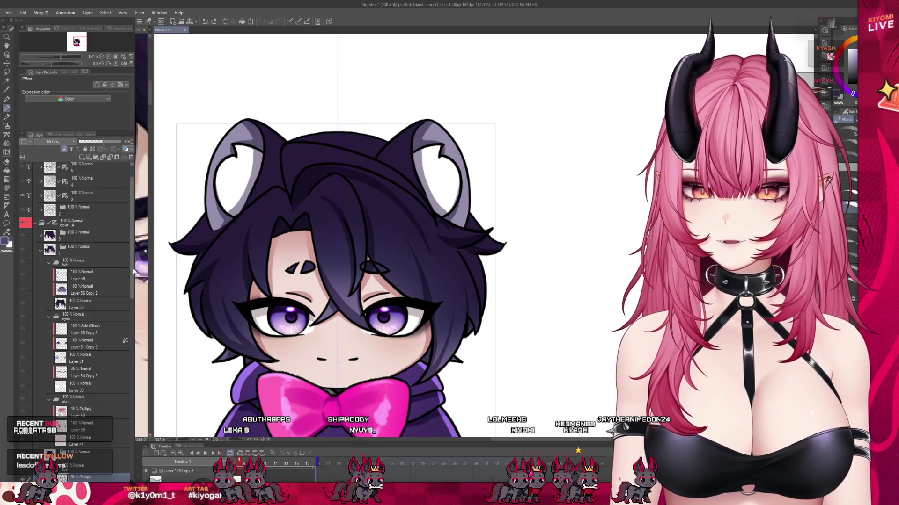
scroll(94, 296, down, 3)
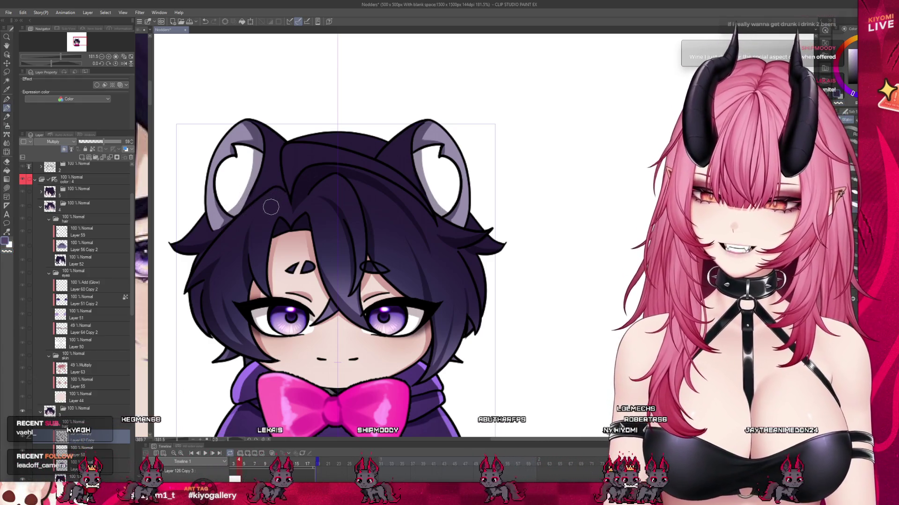
scroll(270, 220, down, 2)
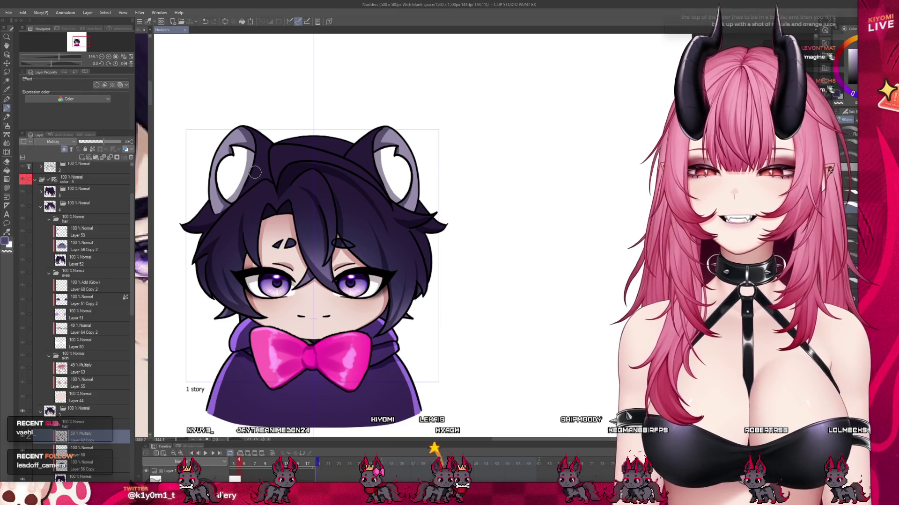
Step: Add a small touch-up stroke near the brow and save Nodders
drag(337, 240, 349, 244)
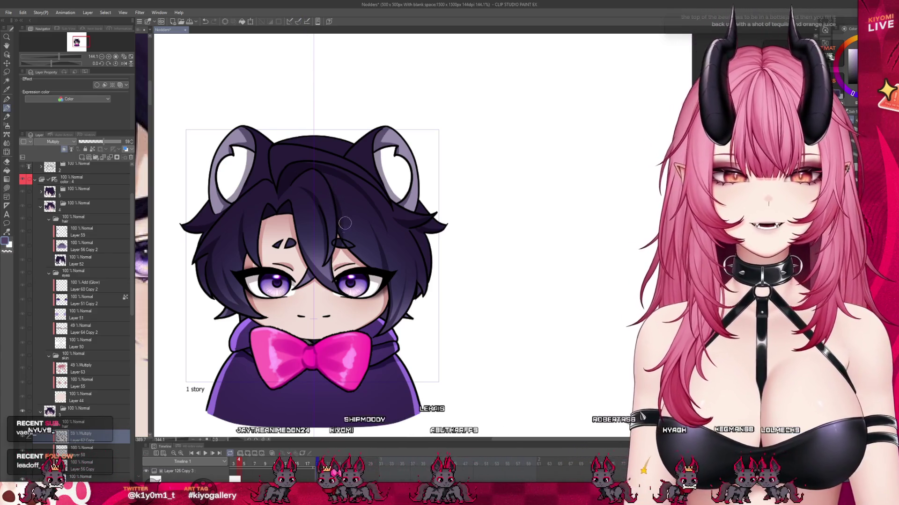
scroll(317, 215, down, 1)
scroll(316, 215, up, 2)
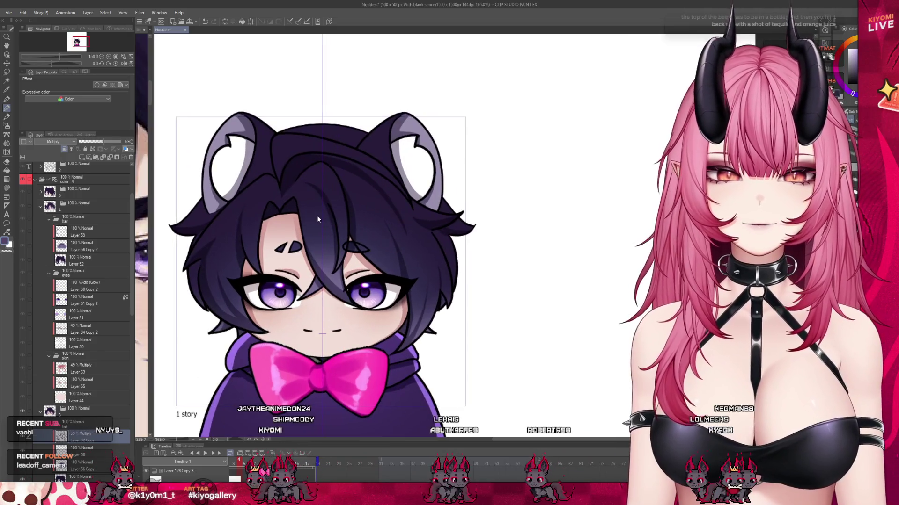
key(ctrl+s)
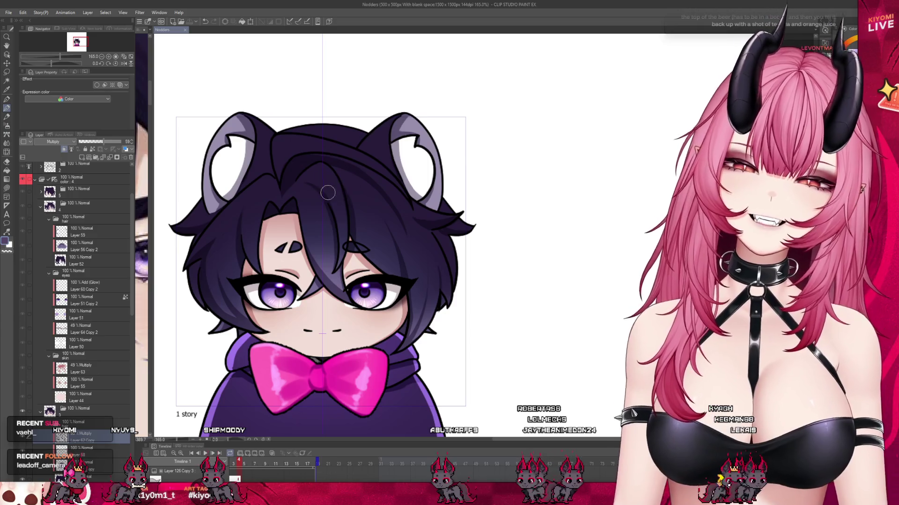
Step: Select Layer 64 Copy 2 to show the tilted-head nod frame
scroll(301, 109, up, 1)
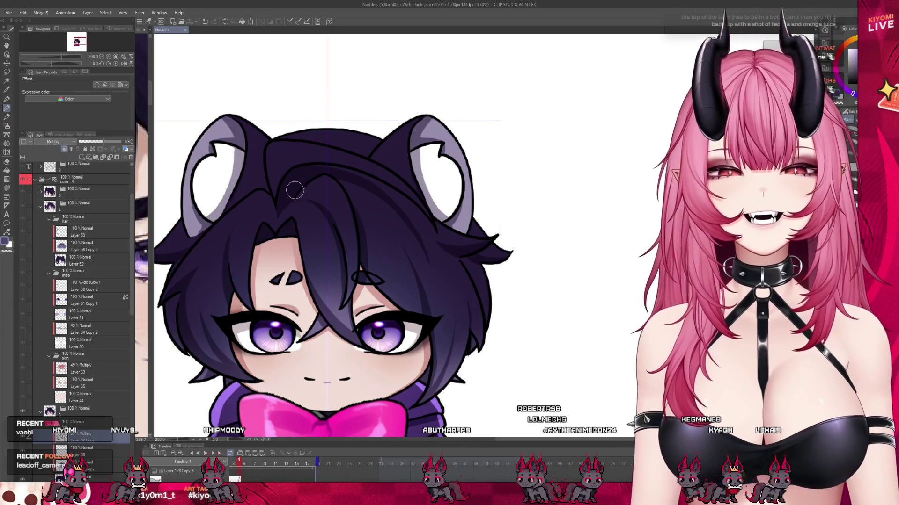
scroll(327, 211, down, 2)
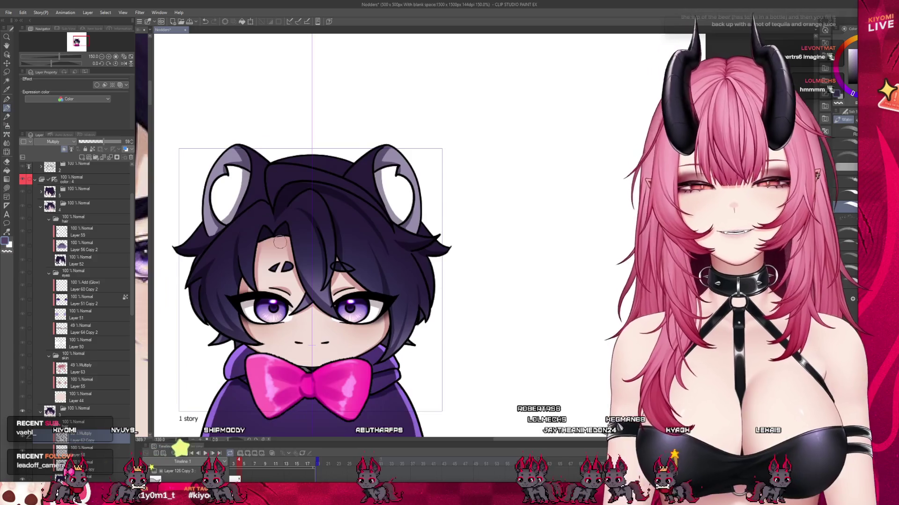
scroll(303, 282, up, 1)
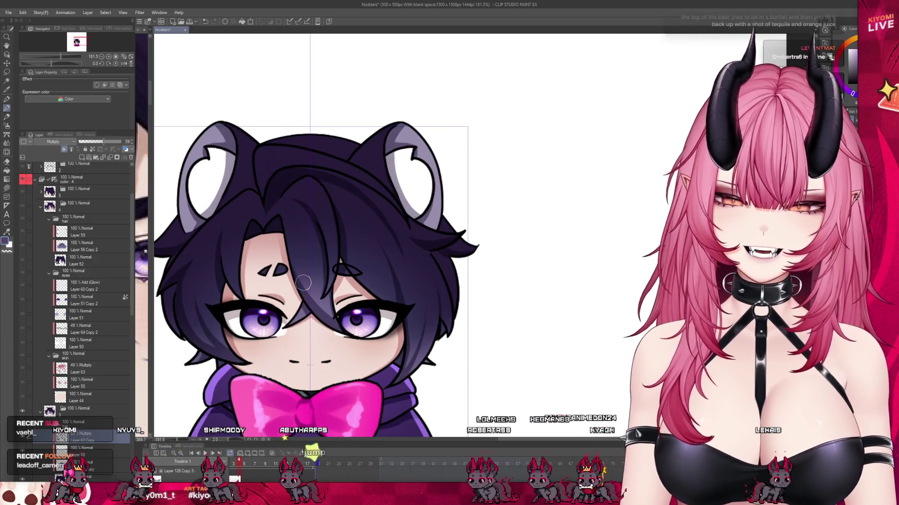
scroll(322, 284, down, 2)
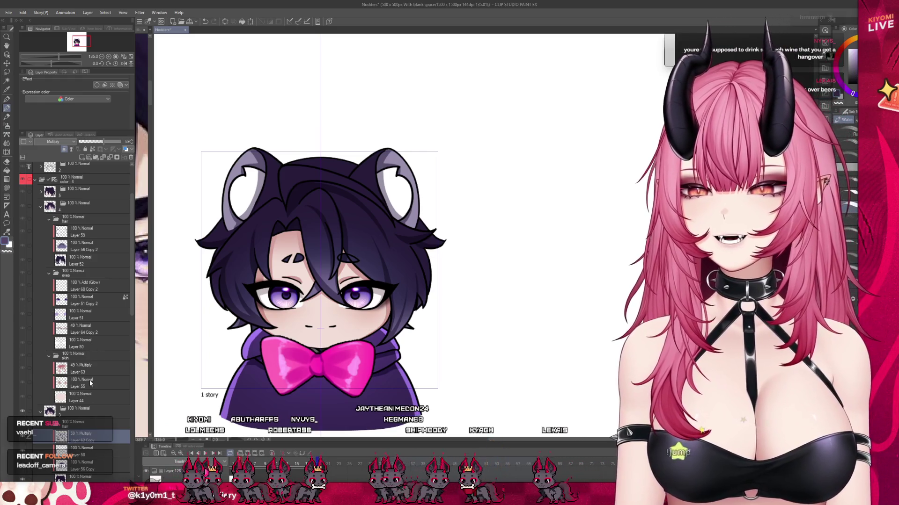
click(89, 380)
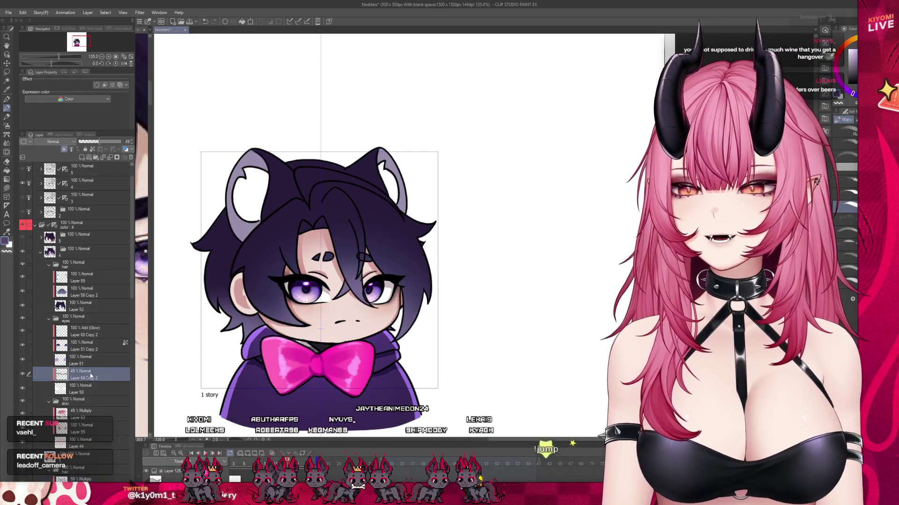
Step: Paste the 59% Multiply hair shading above Layer 59 and nudge it right into place
click(87, 332)
click(89, 306)
click(86, 292)
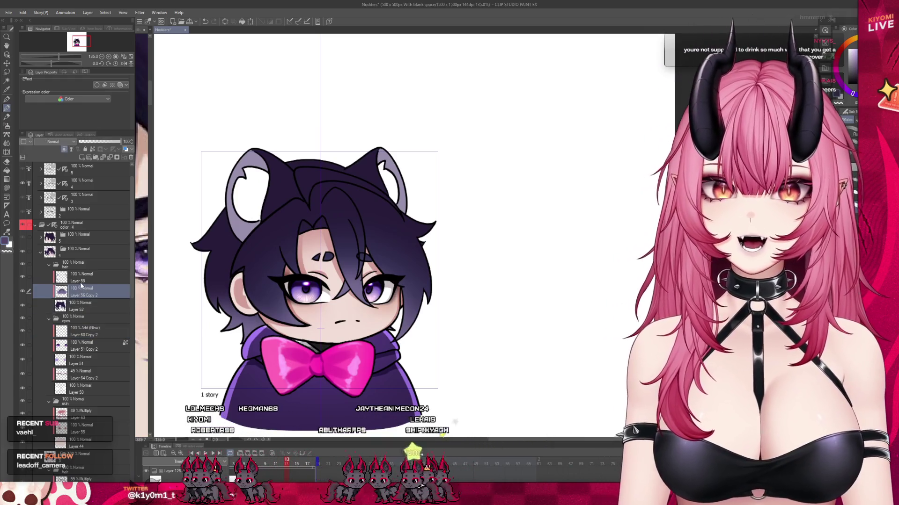
click(84, 278)
key(ctrl+v)
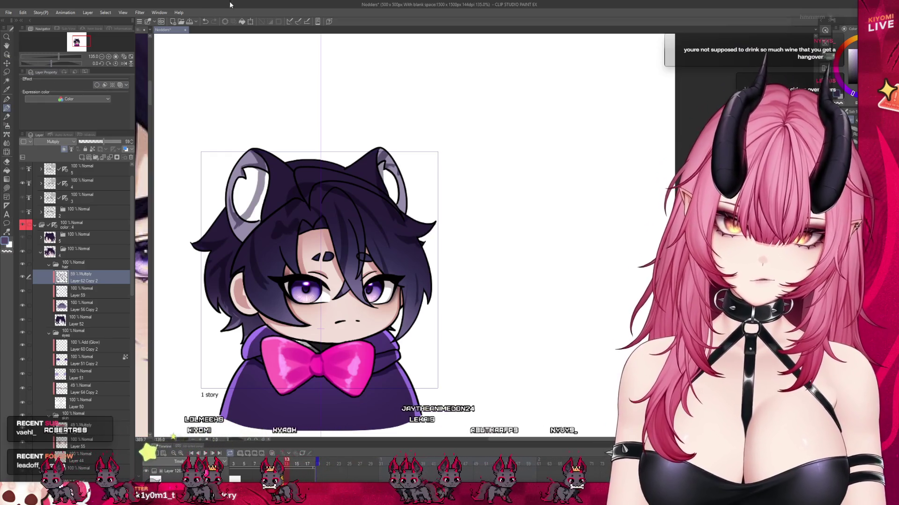
click(251, 22)
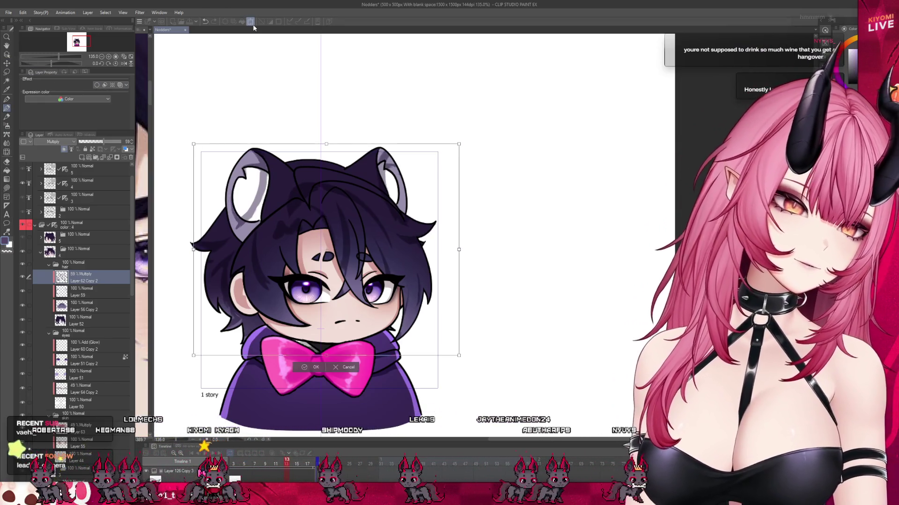
key(Right)
key(Right)
key(Right)
key(Right)
key(Right)
key(Right)
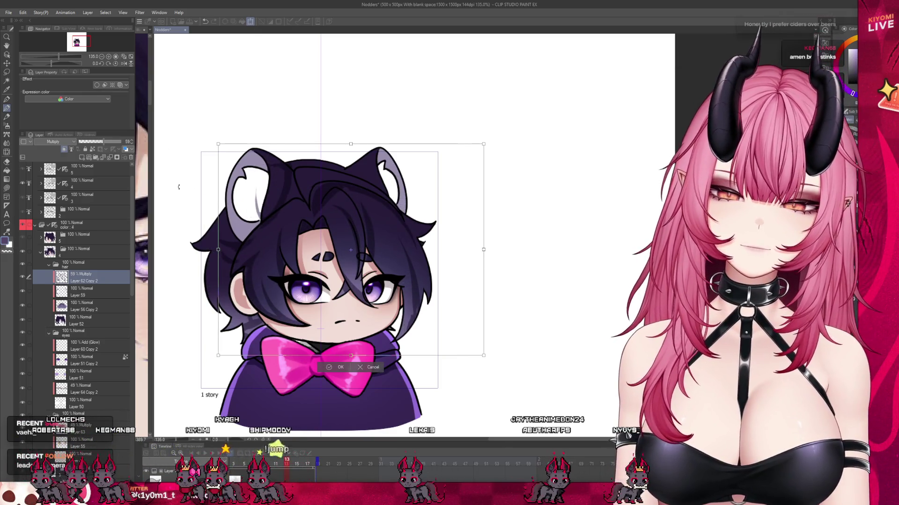
click(328, 369)
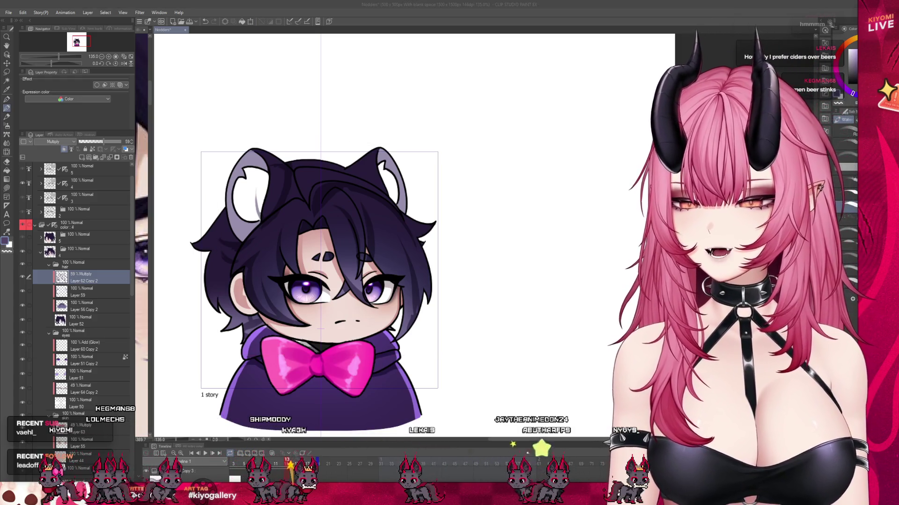
scroll(276, 250, up, 1)
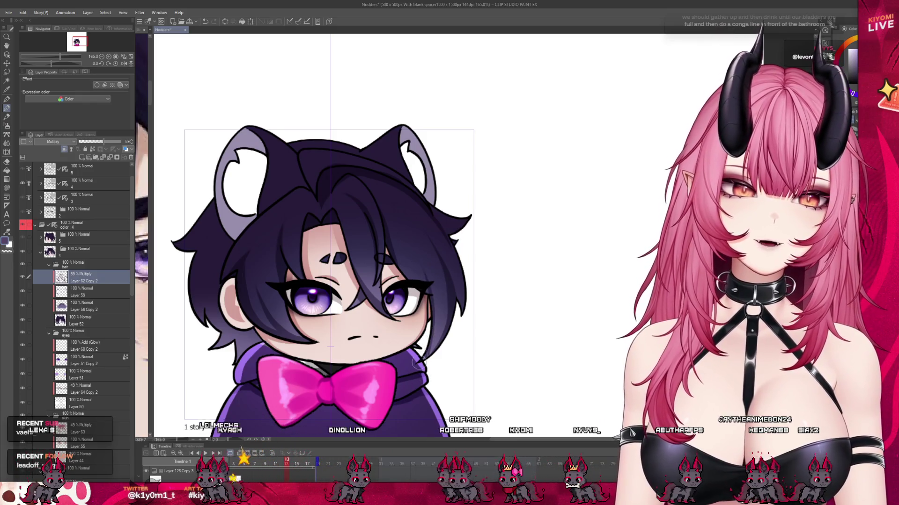
Step: Review the nod playback, shade the inner left ear grey, and open a blank 500x500 canvas
key(space)
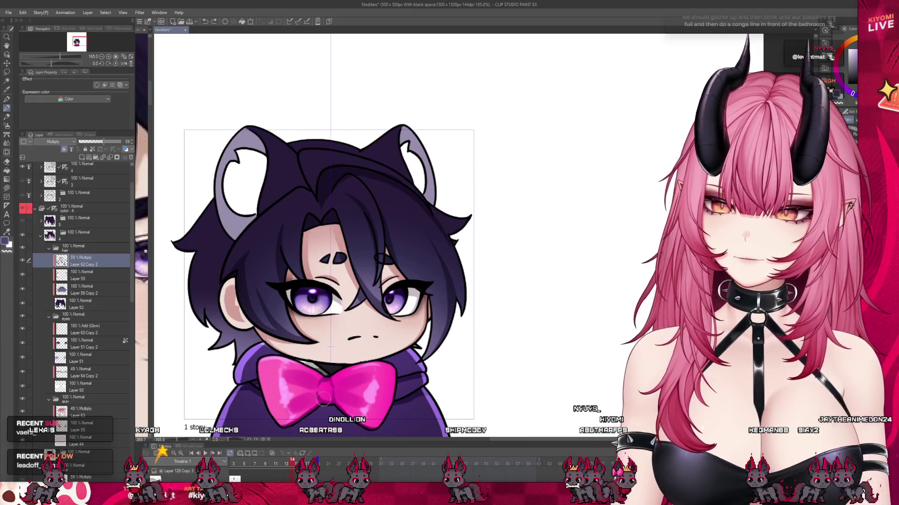
scroll(352, 266, down, 5)
scroll(352, 266, up, 6)
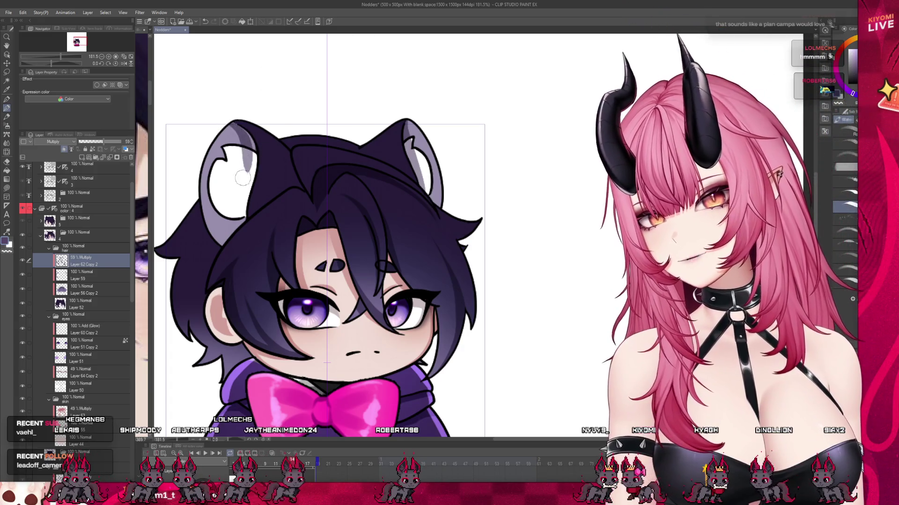
drag(248, 154, 241, 204)
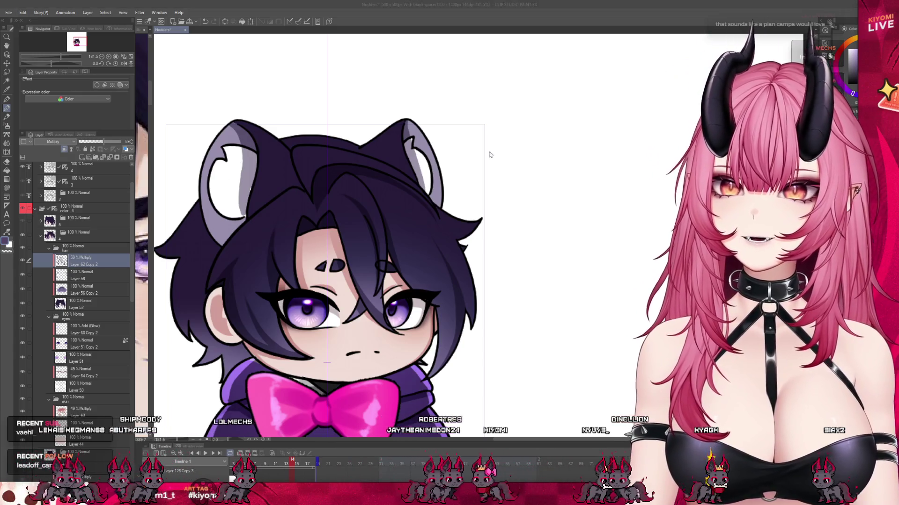
key(Return)
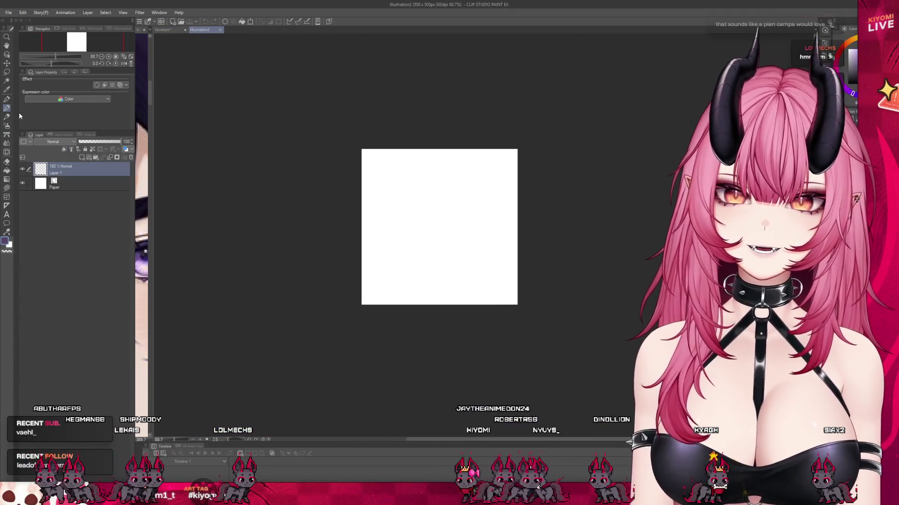
Step: Sketch a stick figure, plus a second figure's head and leg, on the throwaway canvas
mouse_move(366, 209)
mouse_down()
mouse_move(416, 242)
mouse_move(437, 237)
mouse_move(424, 231)
mouse_move(461, 211)
mouse_up()
key(ctrl+z)
drag(413, 255, 416, 276)
drag(401, 311, 416, 276)
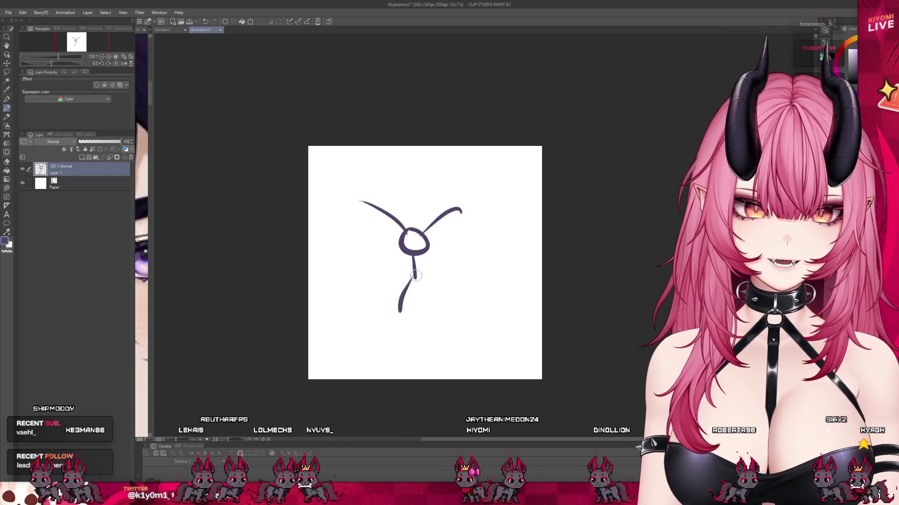
drag(397, 224, 401, 237)
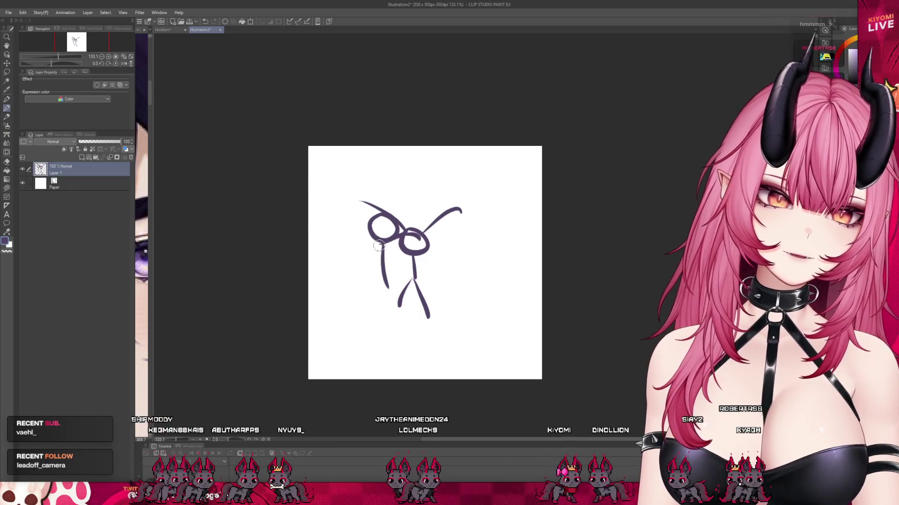
drag(380, 283, 397, 313)
Step: Add a third figure, undo the downward arrow, and close the sketch canvas back to Nodders
mouse_move(444, 228)
mouse_down()
mouse_move(446, 244)
mouse_move(472, 242)
mouse_up()
drag(461, 210, 421, 228)
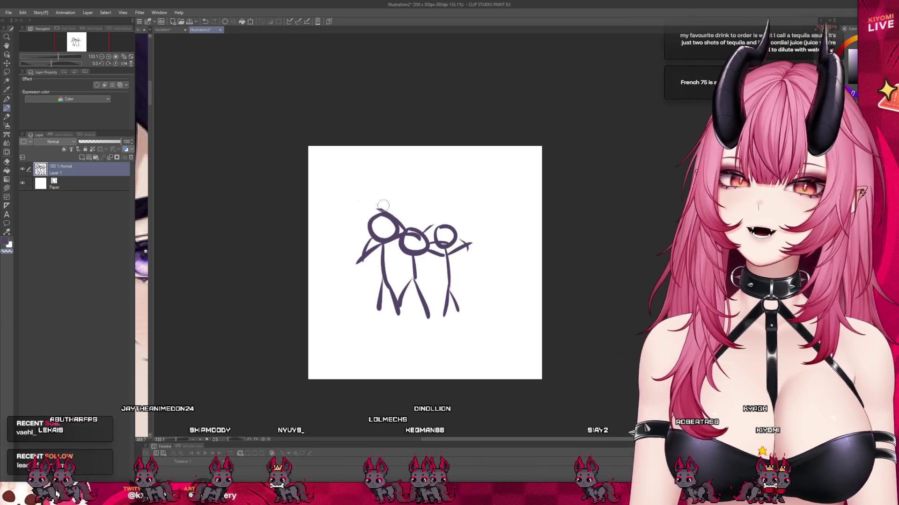
drag(402, 234, 430, 251)
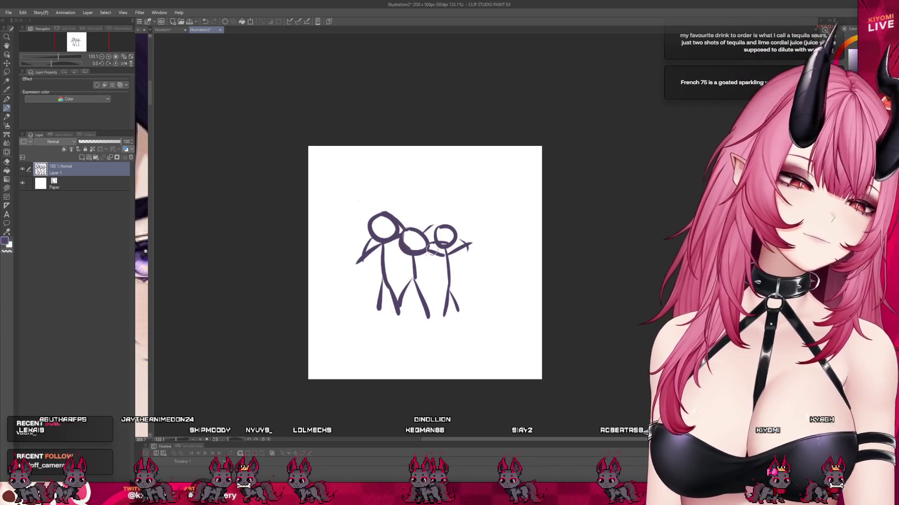
mouse_move(420, 160)
mouse_down()
mouse_move(421, 206)
mouse_move(433, 187)
mouse_up()
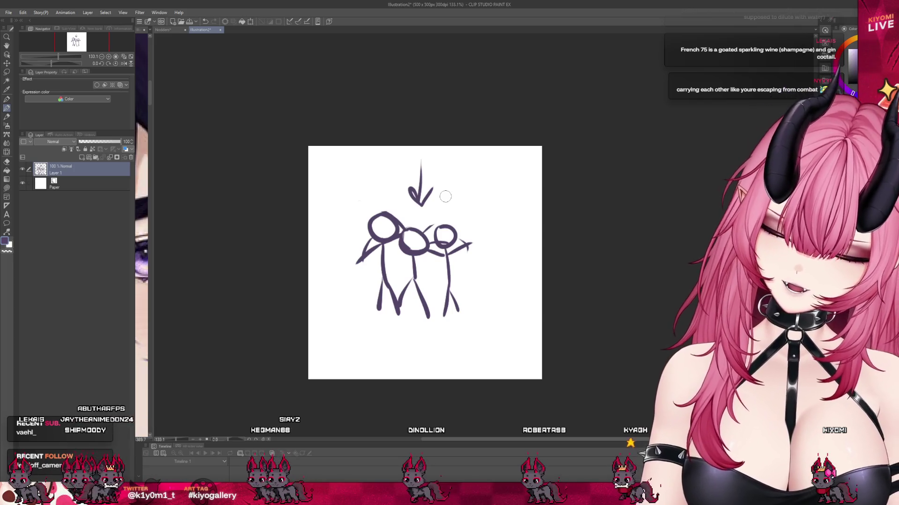
key(ctrl+z)
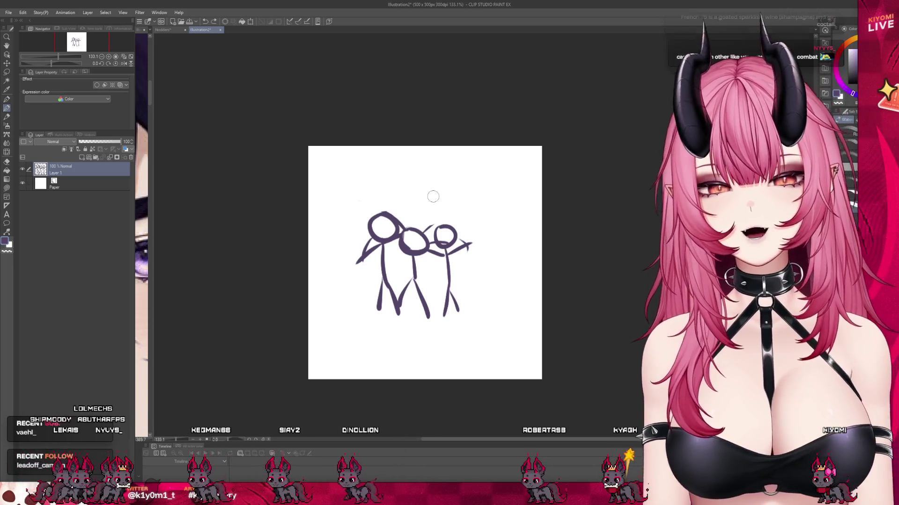
click(222, 31)
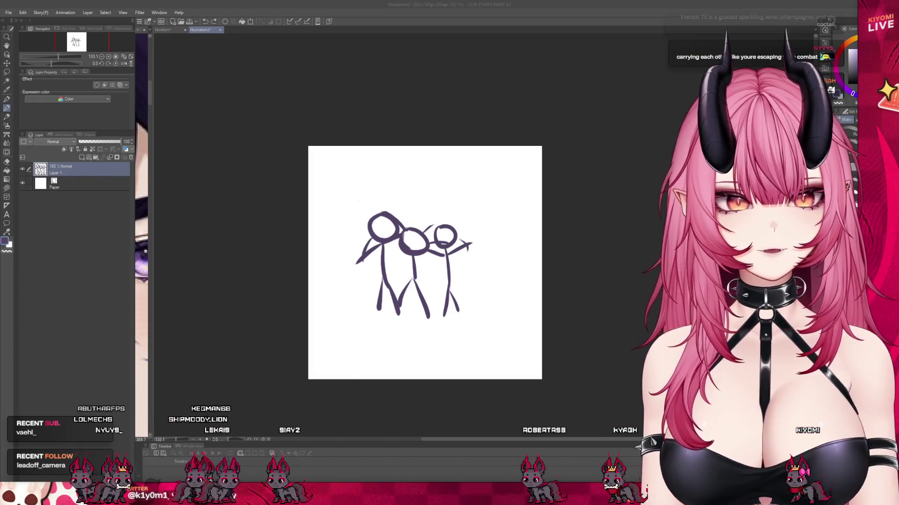
scroll(463, 180, down, 3)
Step: Paint a faint shading stroke inside the chibi's left ear and zoom out to check
scroll(327, 252, up, 2)
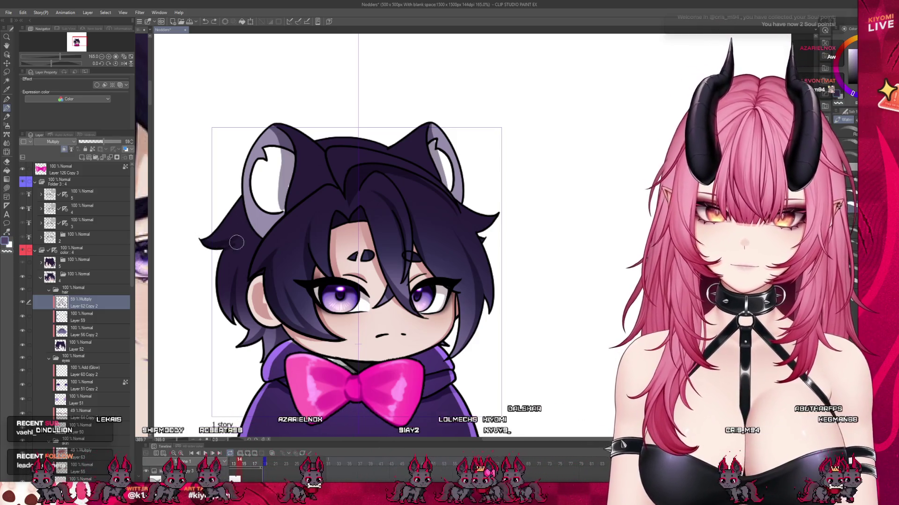
drag(281, 185, 286, 205)
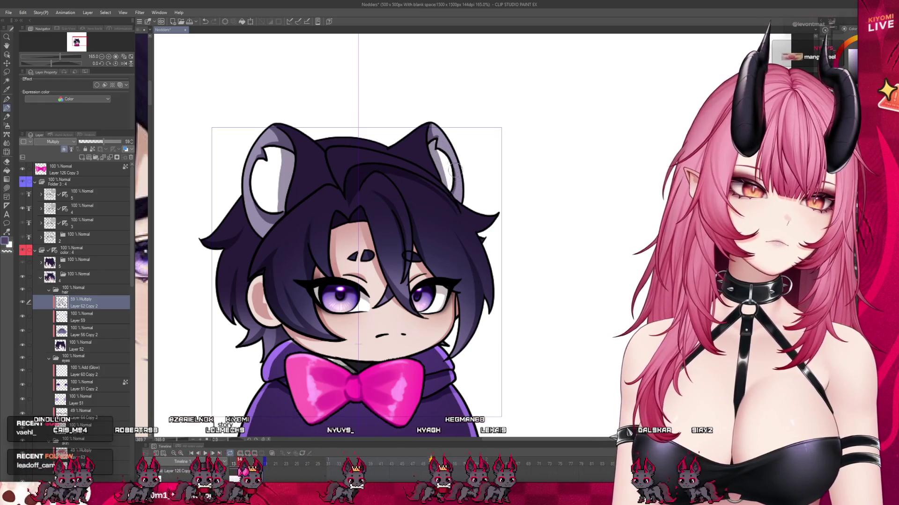
scroll(343, 215, down, 3)
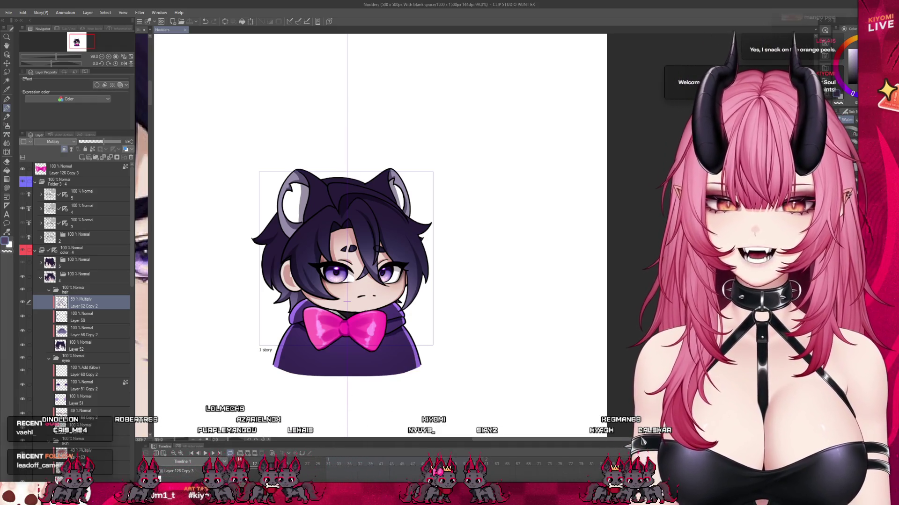
Step: Step back to frame 14 and add a small shading stroke at the cheek edge
drag(367, 462, 294, 462)
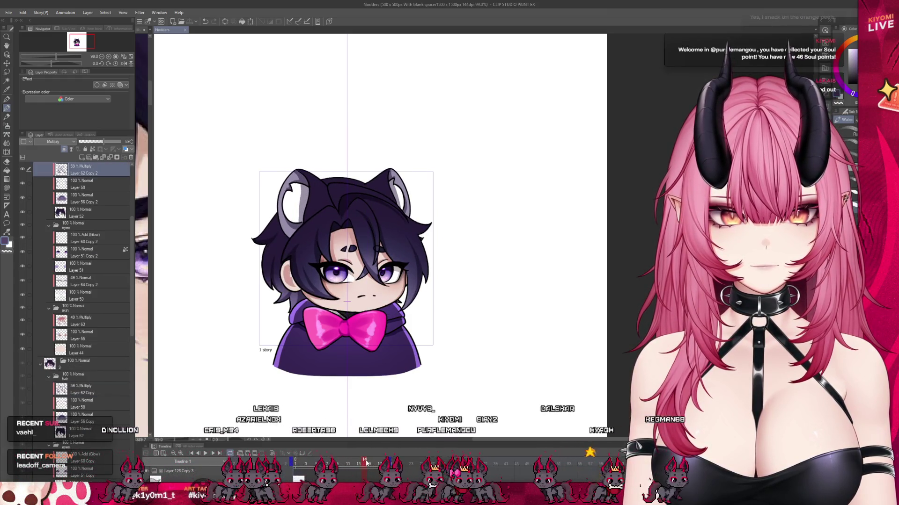
scroll(389, 239, up, 2)
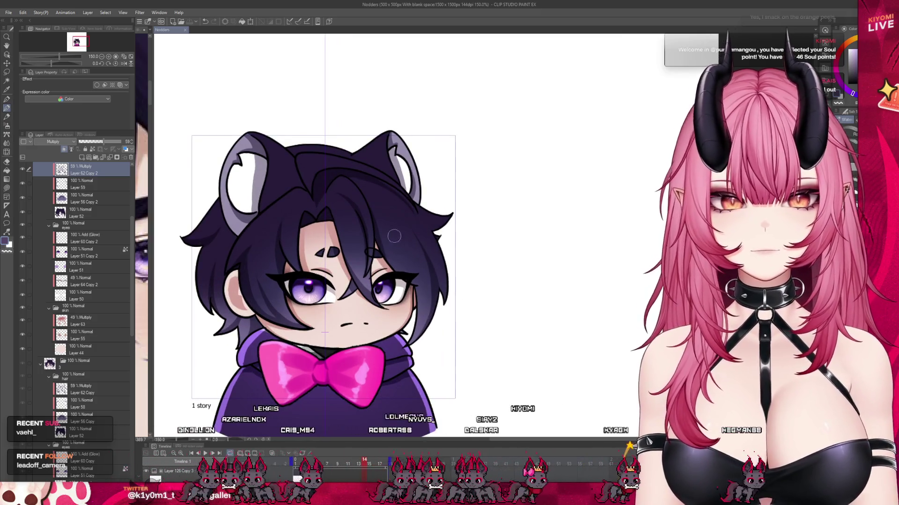
drag(403, 314, 411, 323)
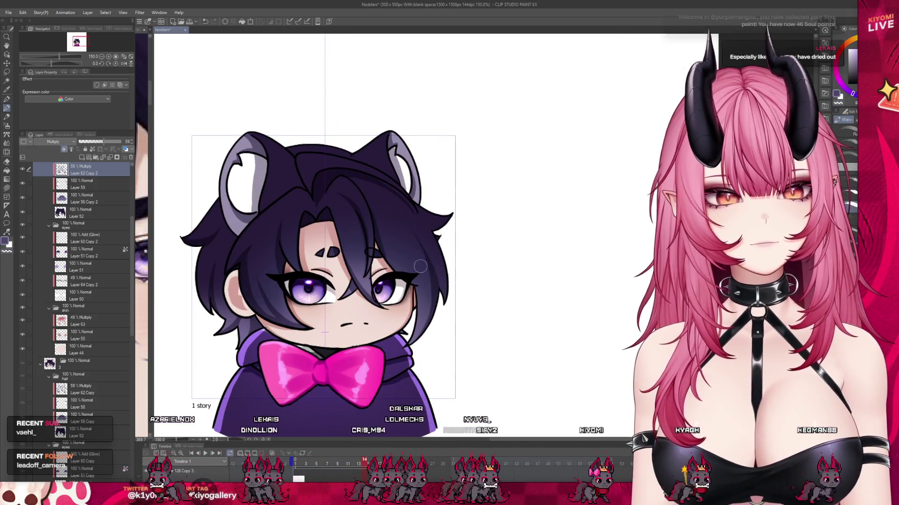
scroll(440, 270, down, 3)
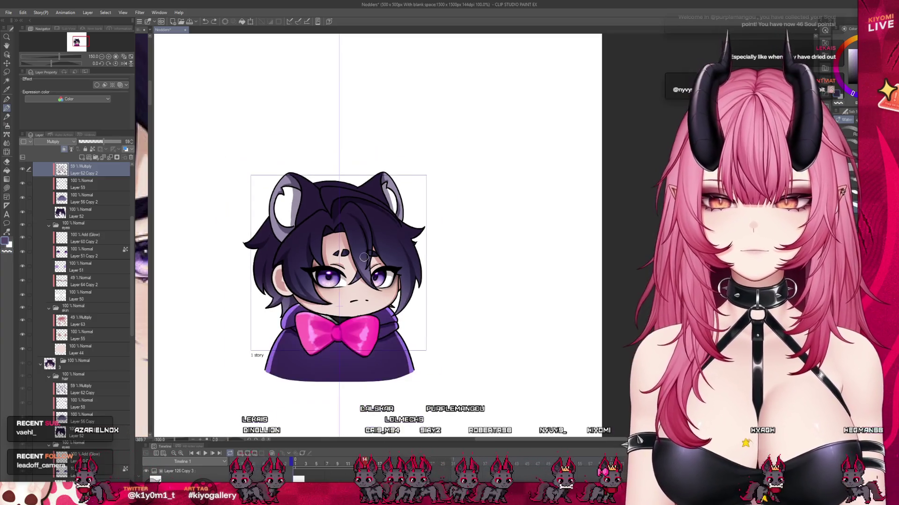
scroll(342, 246, up, 2)
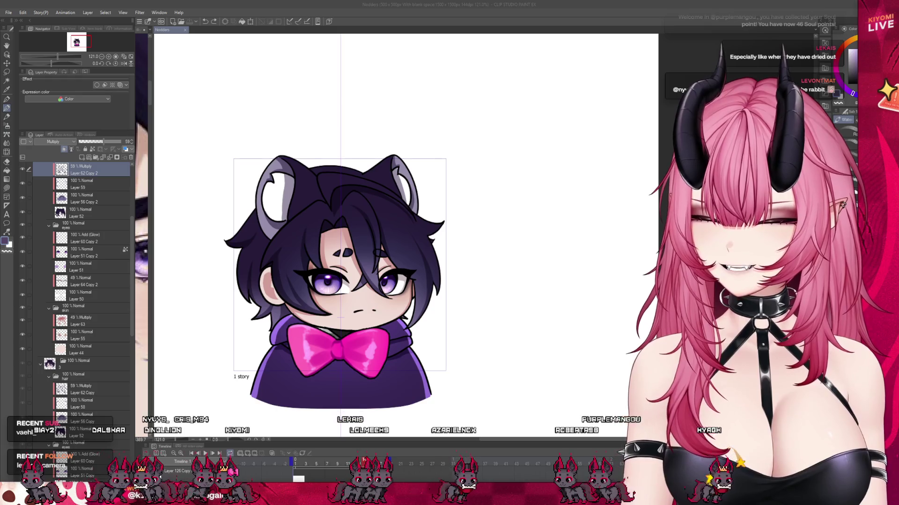
Step: Dab and shade down the left inner ear
key(alt+Tab)
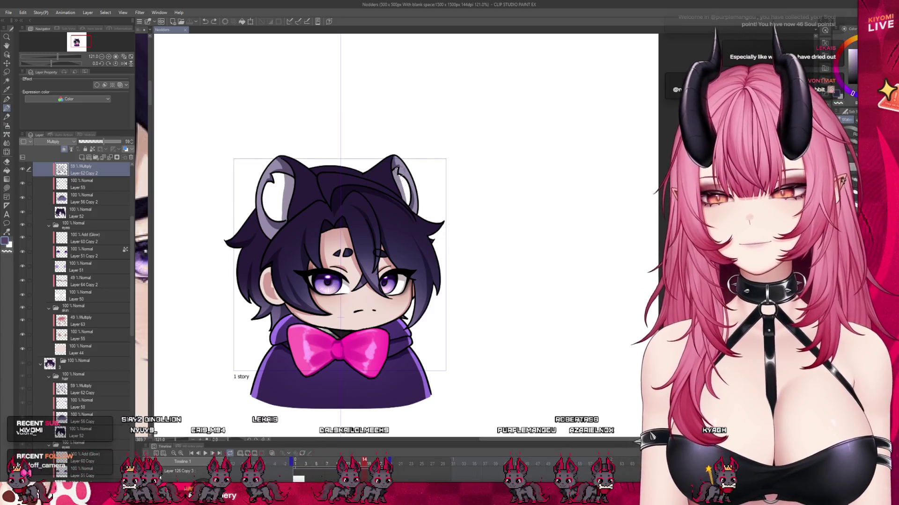
scroll(401, 168, up, 1)
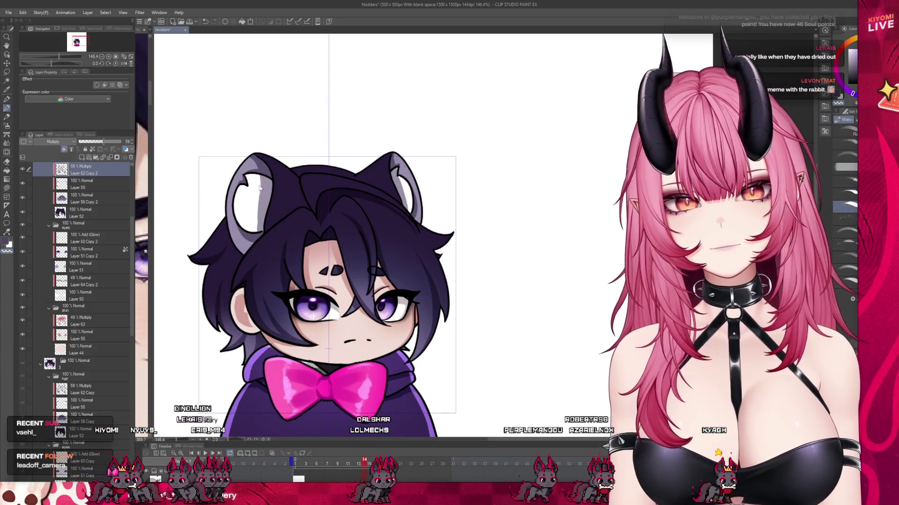
click(257, 214)
drag(256, 214, 258, 237)
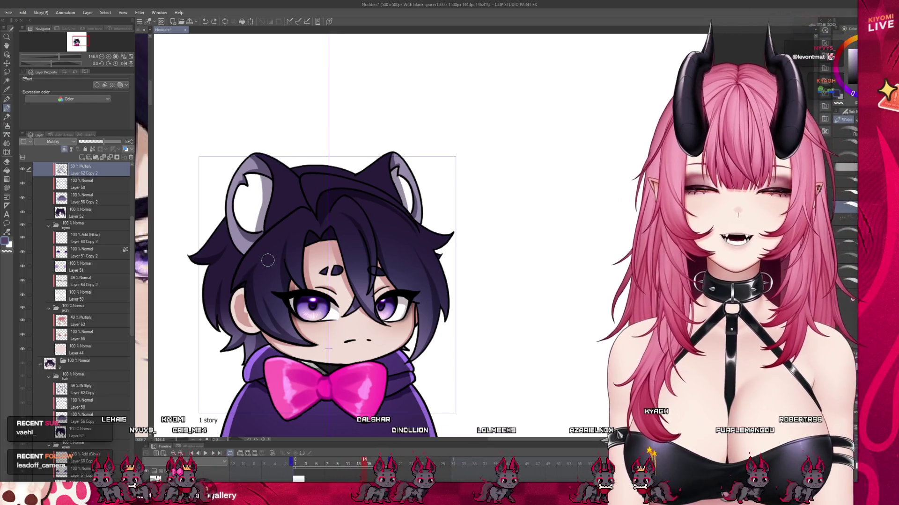
Step: Scroll the Layer palette to the next cel folder and play the nod loop
scroll(277, 263, down, 2)
scroll(278, 263, up, 2)
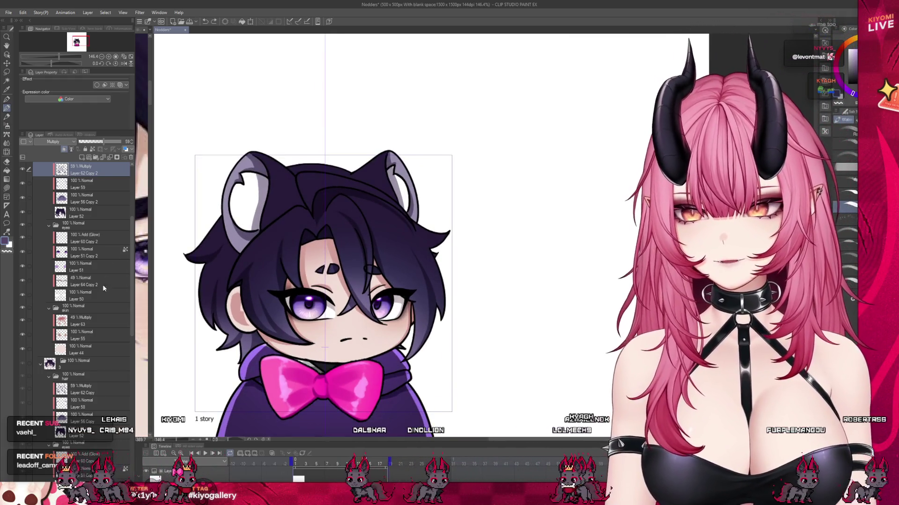
scroll(120, 299, up, 1)
scroll(94, 280, down, 3)
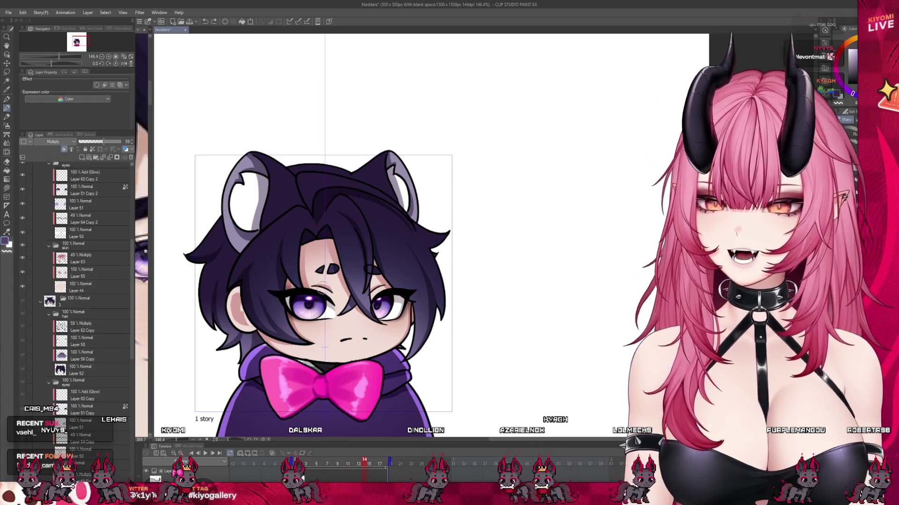
scroll(375, 234, down, 2)
scroll(369, 234, up, 1)
scroll(100, 300, down, 2)
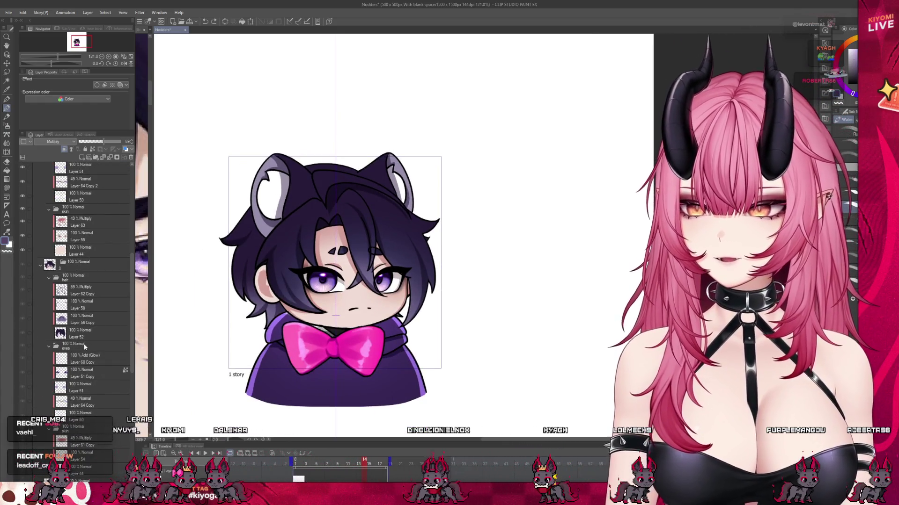
scroll(85, 346, down, 2)
key(space)
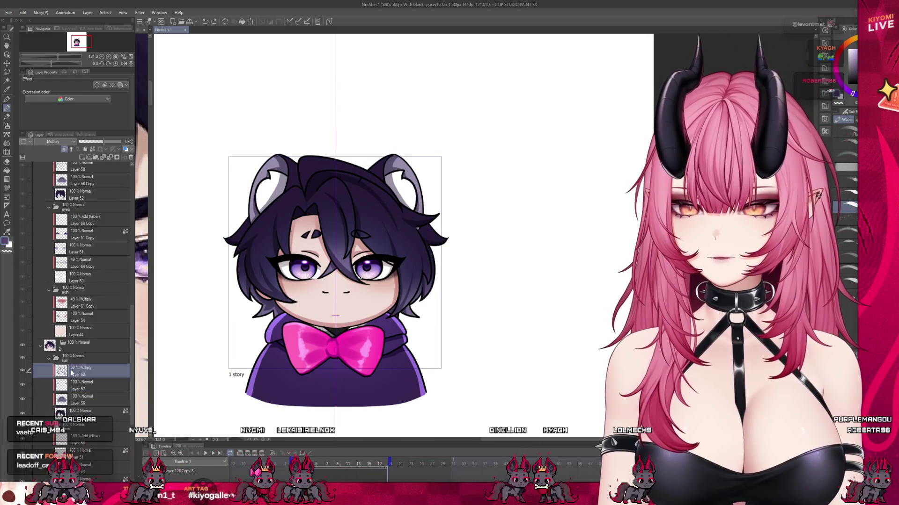
scroll(86, 355, up, 2)
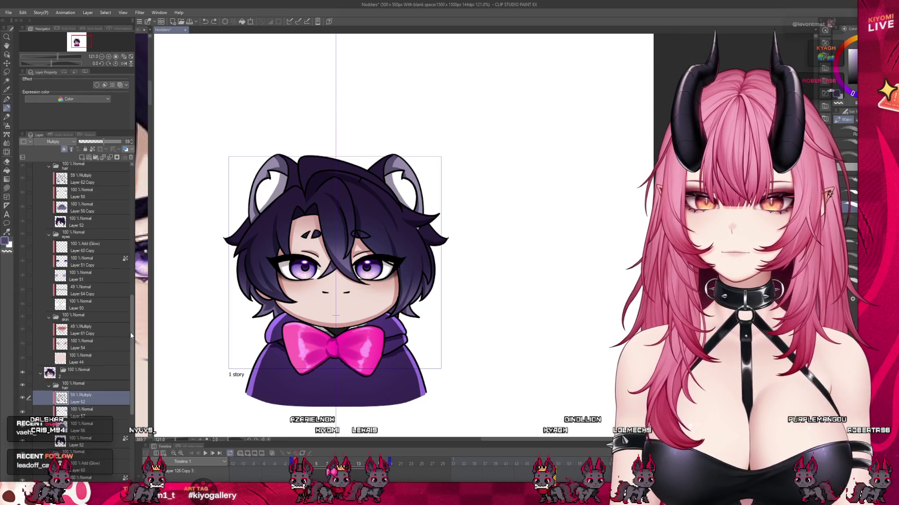